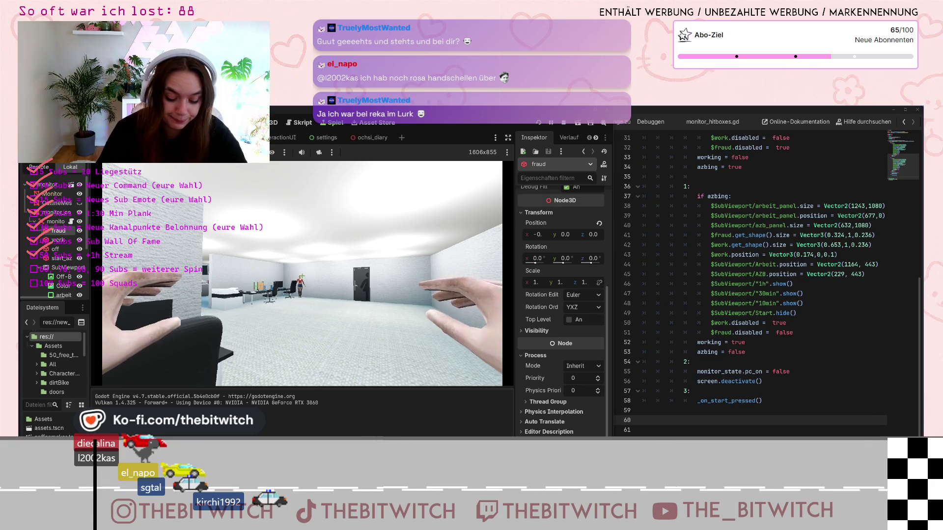
# Walk to the office desk, sit down and switch on the desk monitor
pyautogui.press('w')
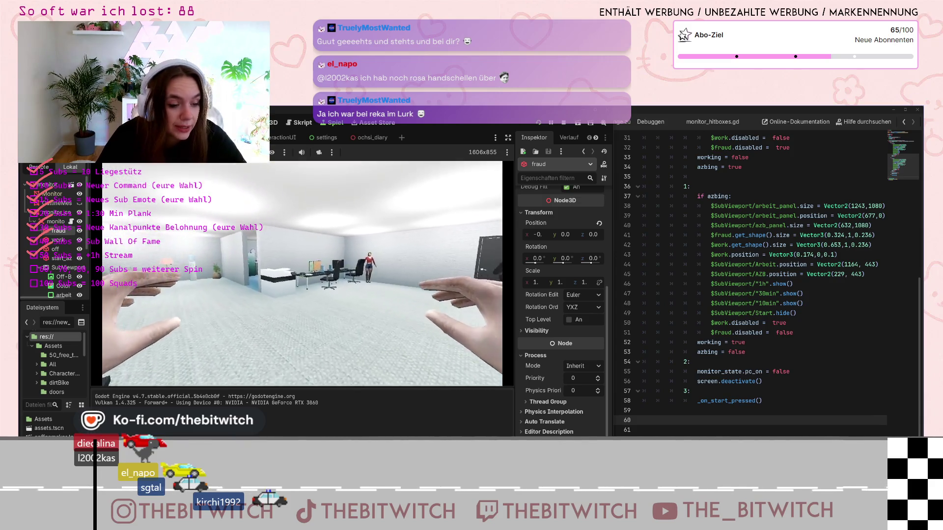
pyautogui.press('Escape')
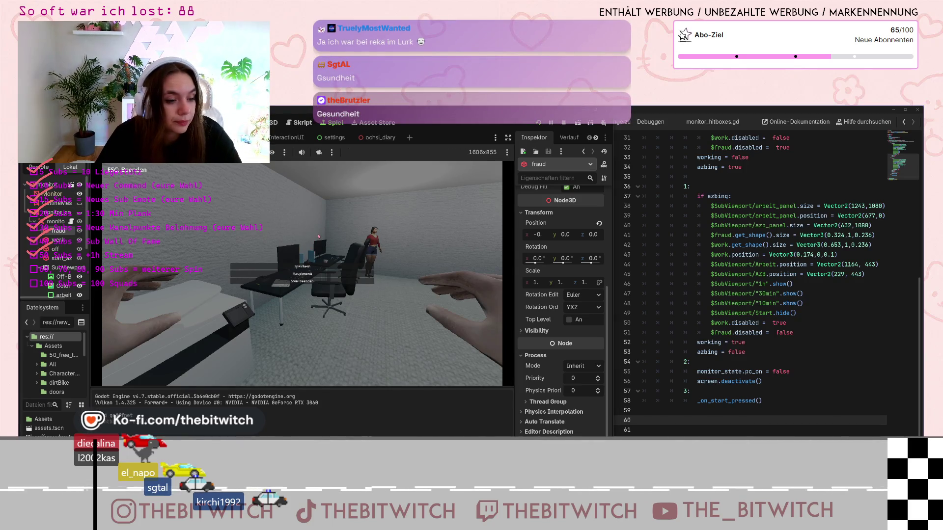
pyautogui.press('Escape')
pyautogui.press('e')
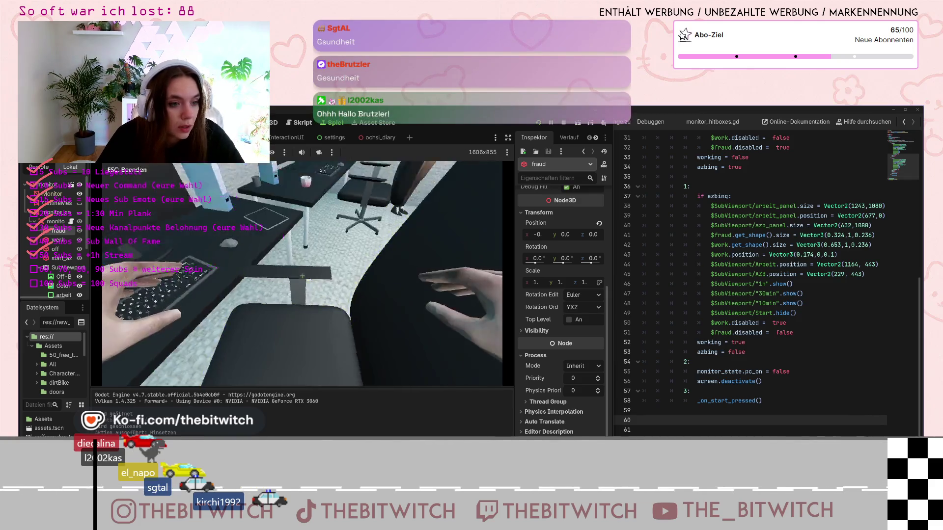
pyautogui.press('e')
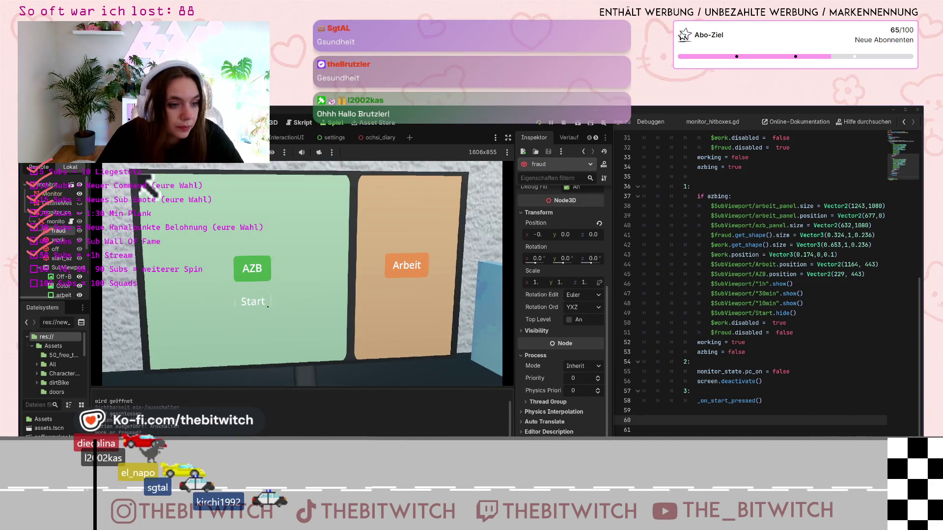
# Switch the monitor between the Arbeit and AZB panels, then stop the test run
pyautogui.click(268, 306)
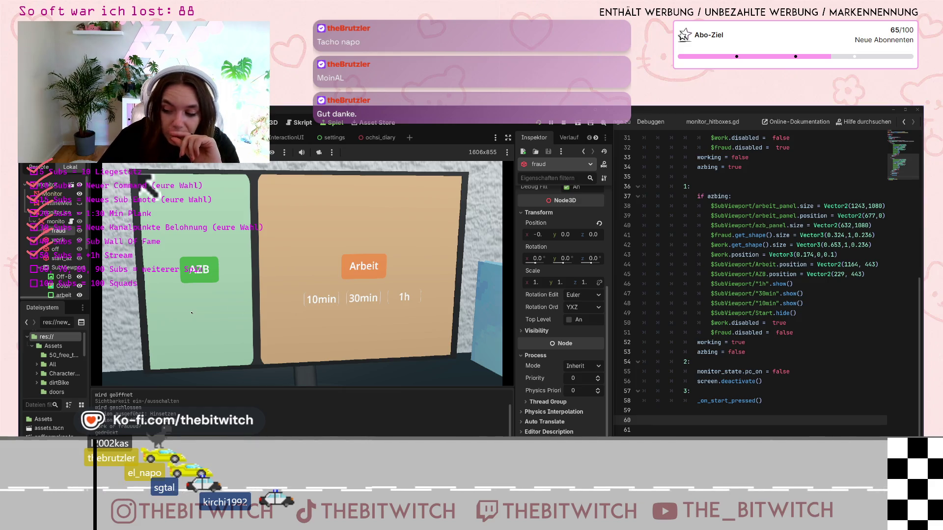
pyautogui.click(261, 295)
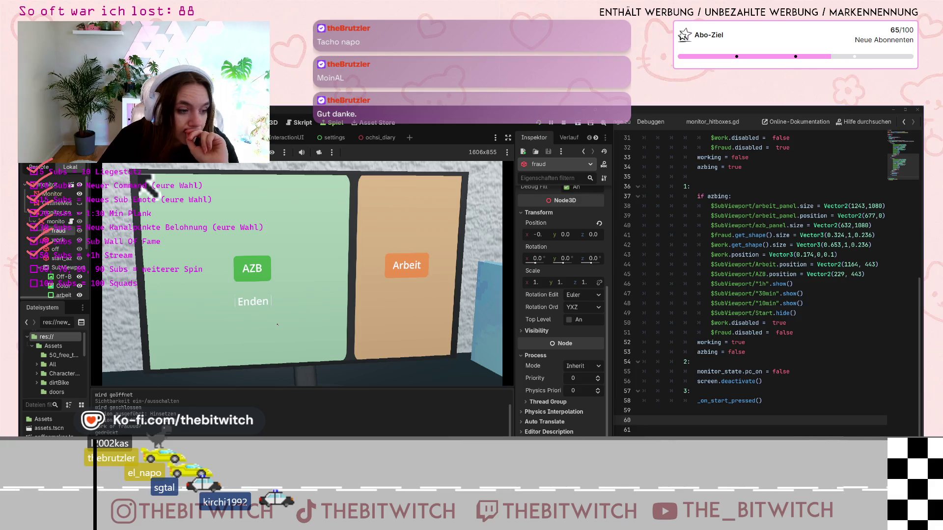
pyautogui.click(266, 294)
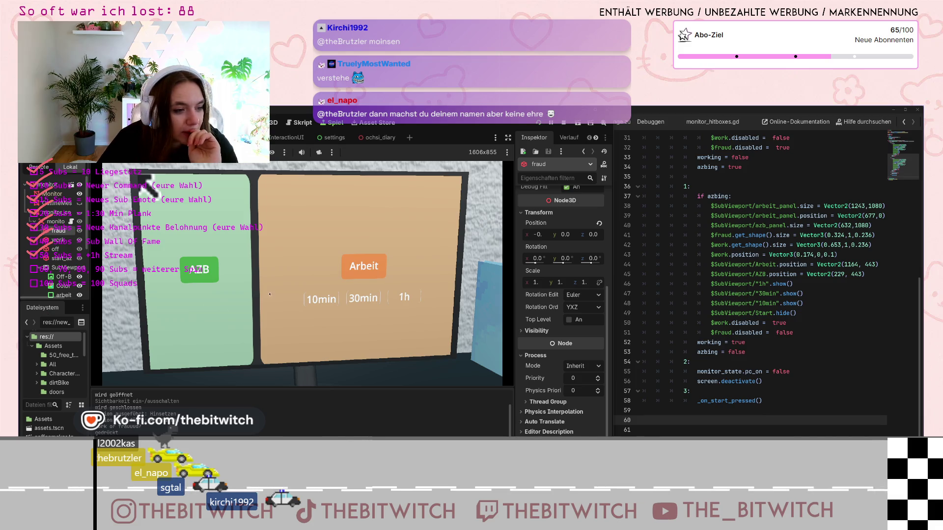
pyautogui.press('F8')
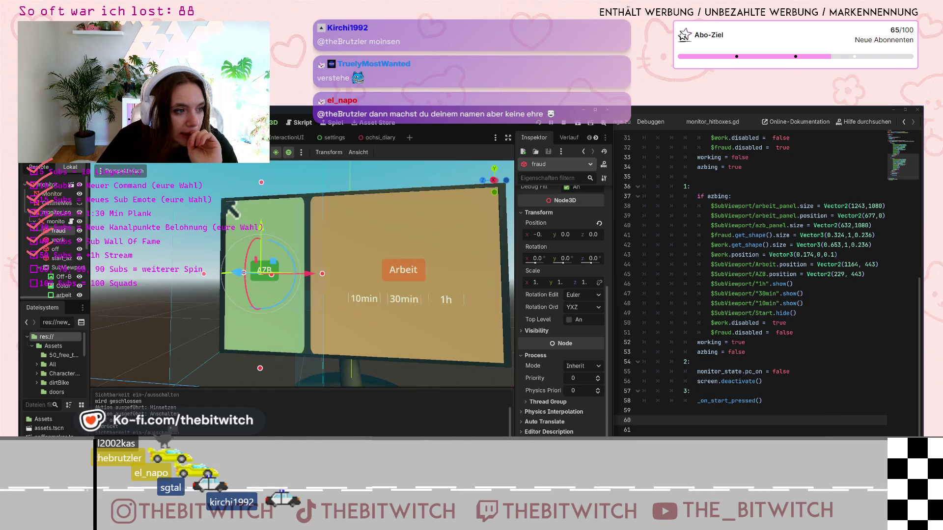
# Drag the monitor collision shape's X handle outward to widen it, then run the game
pyautogui.moveTo(232, 209)
pyautogui.mouseDown()
pyautogui.moveTo(415, 192)
pyautogui.moveTo(339, 269)
pyautogui.moveTo(372, 260)
pyautogui.moveTo(363, 275)
pyautogui.moveTo(354, 268)
pyautogui.moveTo(368, 261)
pyautogui.mouseUp()
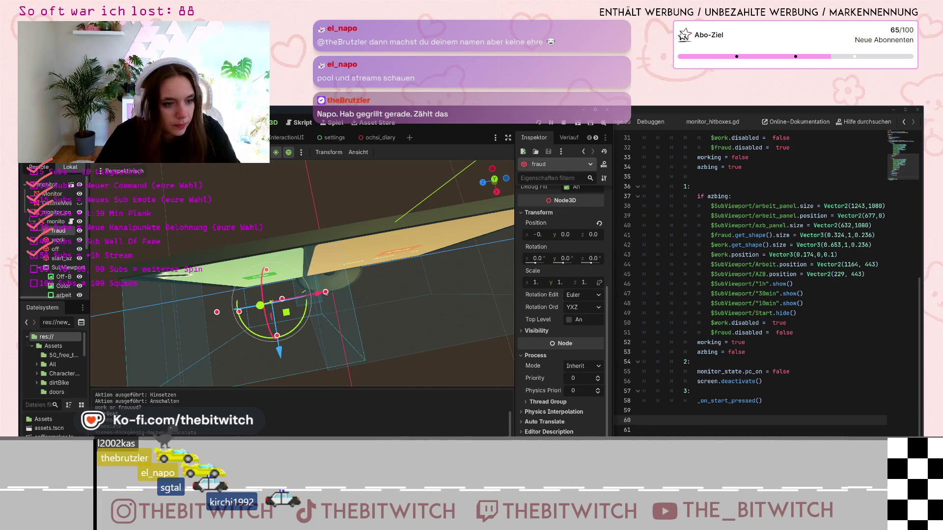
pyautogui.moveTo(325, 292); pyautogui.dragTo(332, 291)
pyautogui.press('F5')
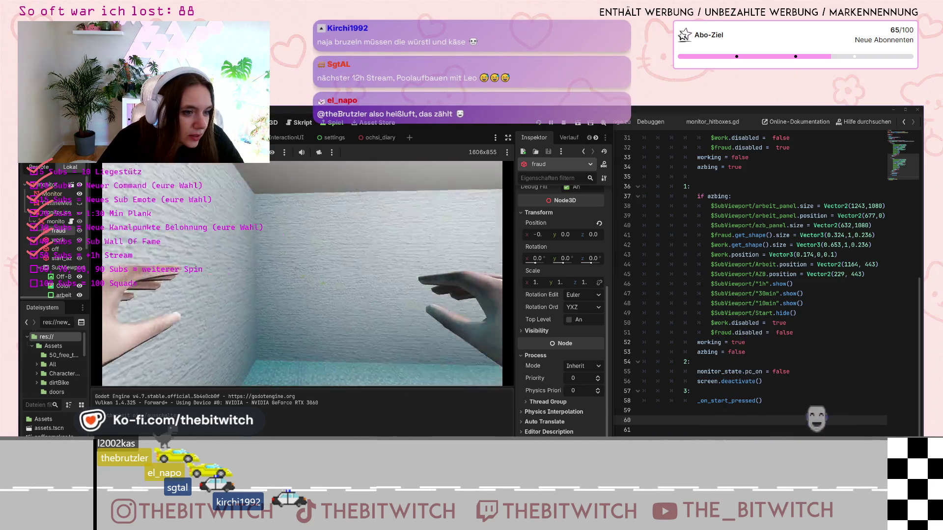
# Resume the game, walk up to the desks and look at the monitor screen
pyautogui.press('Escape')
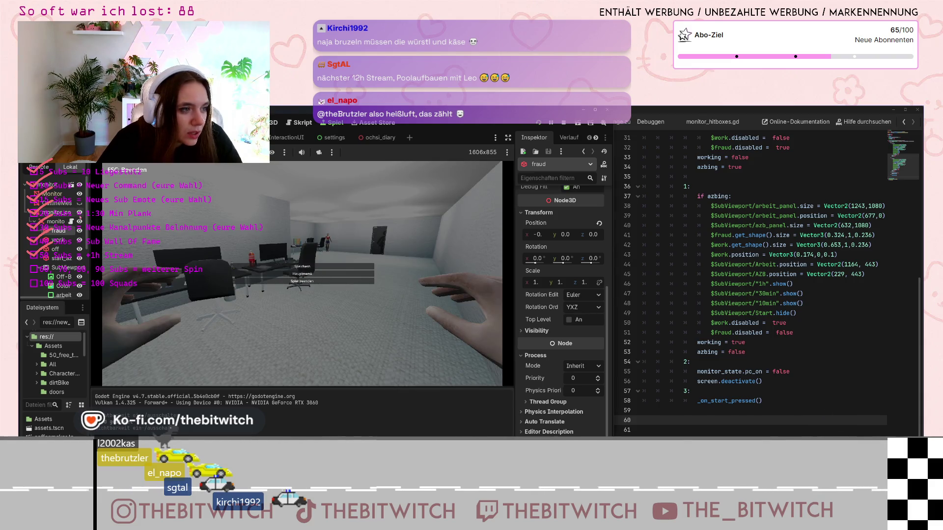
pyautogui.press('Escape')
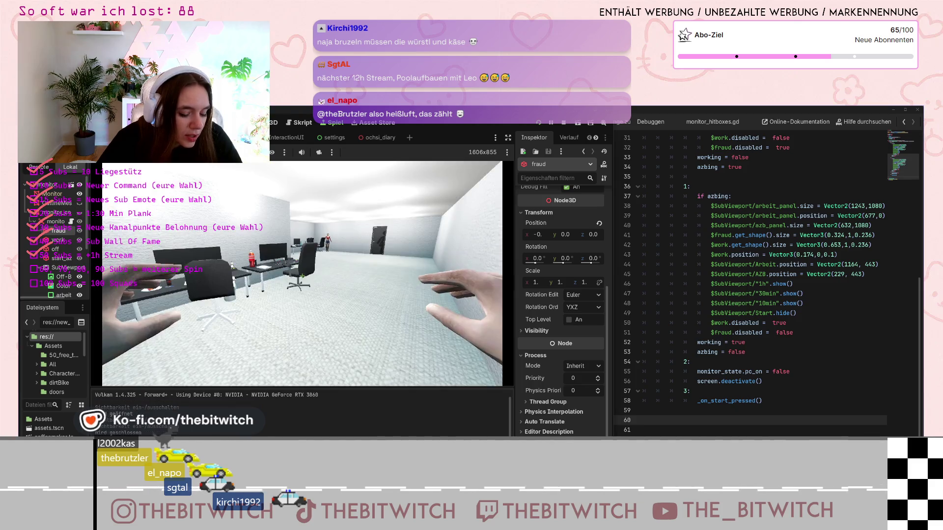
pyautogui.press('w')
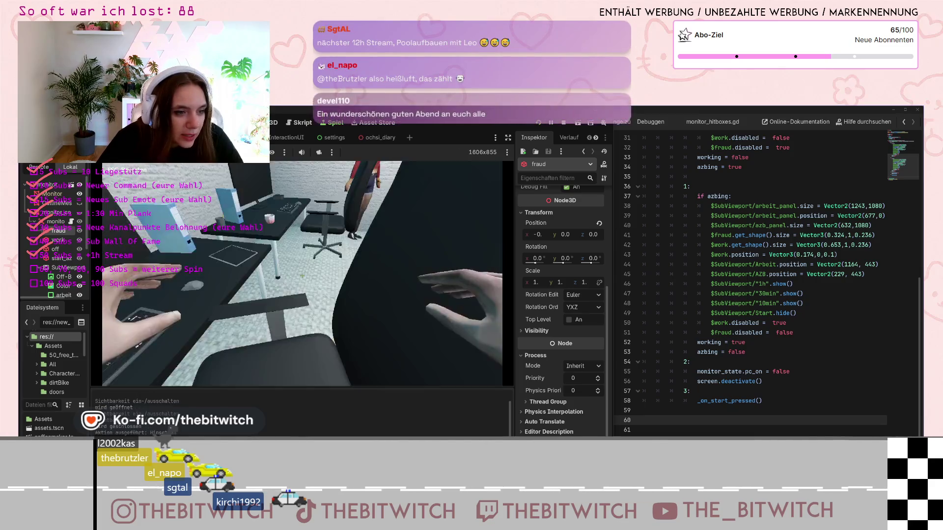
pyautogui.press('e')
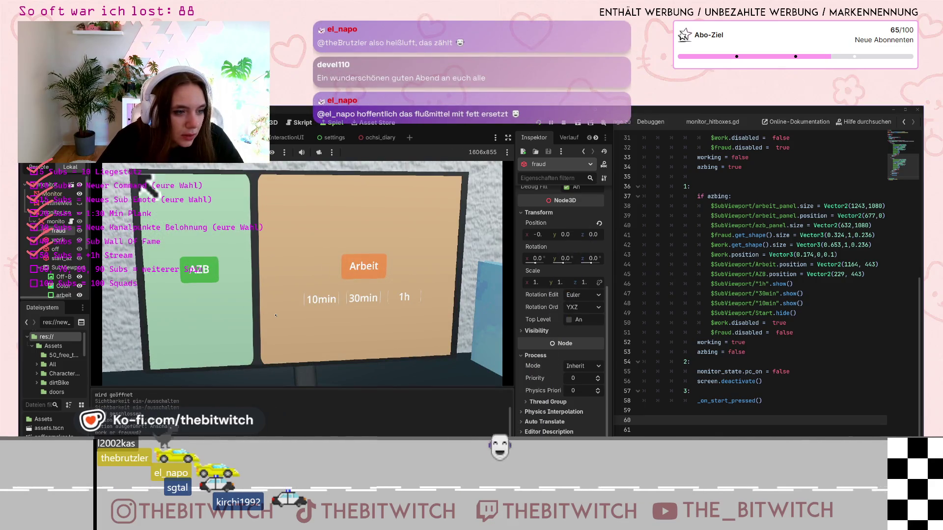
# Flip the monitor back and forth between the AZB and Arbeit panels
pyautogui.click(294, 302)
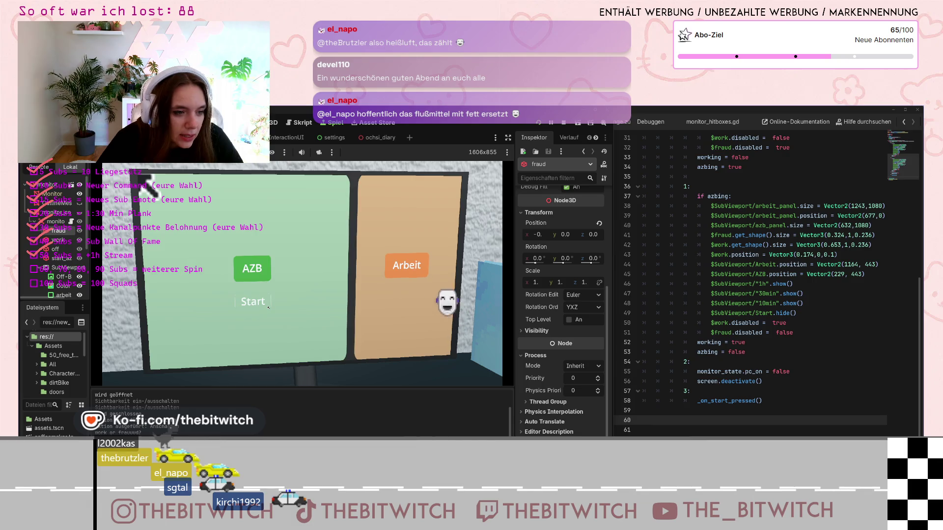
pyautogui.click(358, 315)
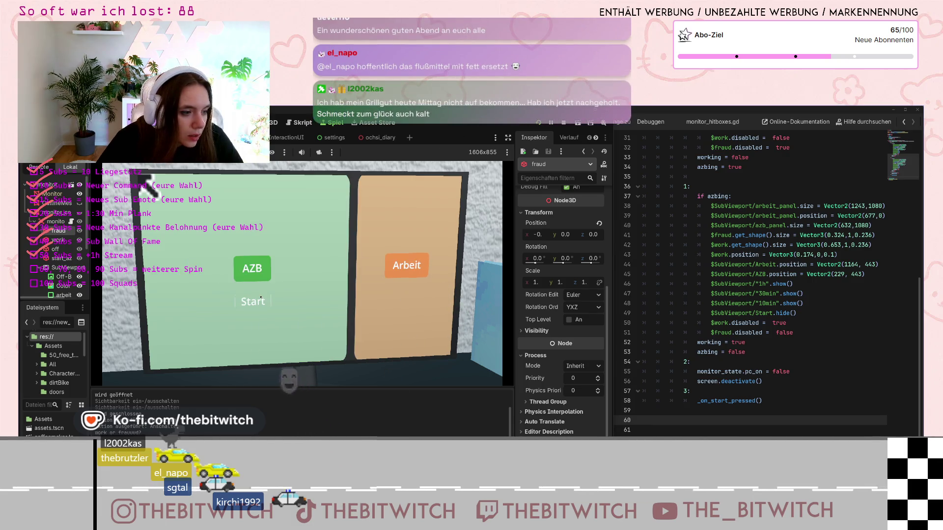
pyautogui.click(275, 301)
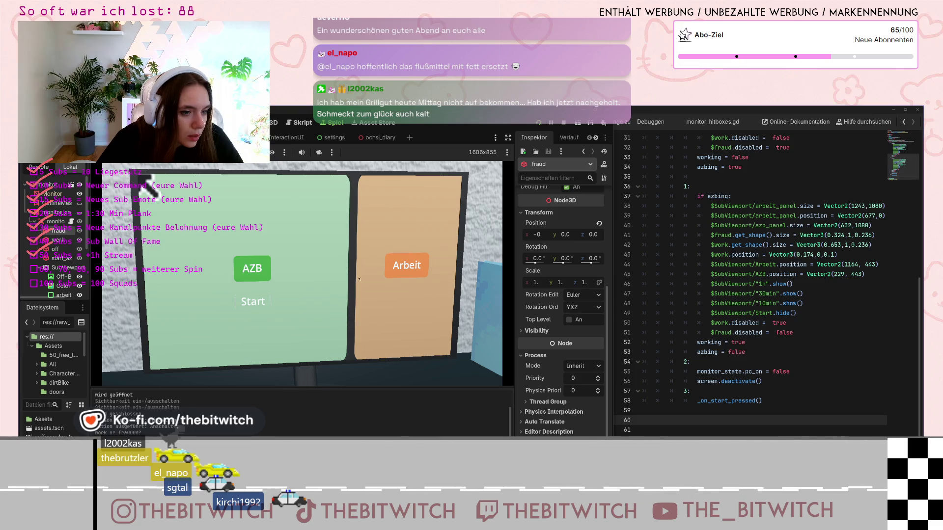
pyautogui.click(359, 278)
pyautogui.click(267, 309)
pyautogui.click(391, 327)
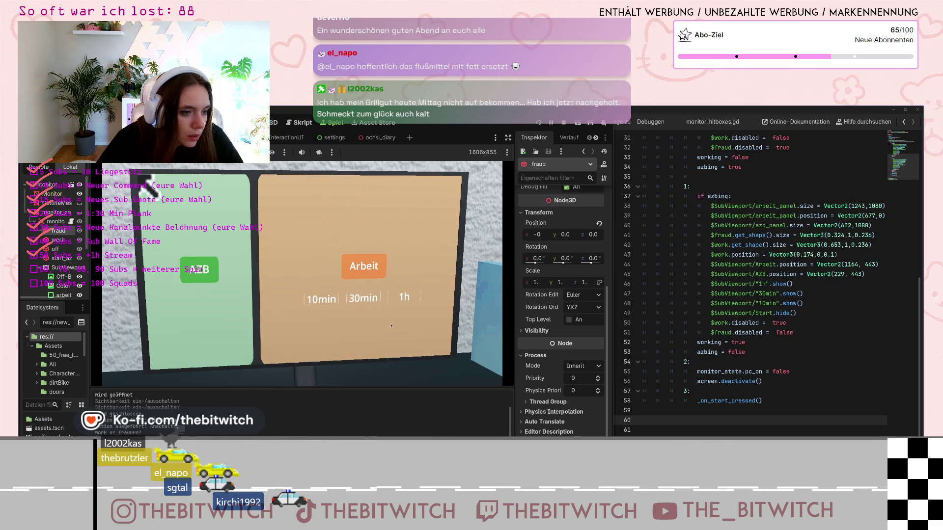
pyautogui.click(253, 294)
pyautogui.click(364, 304)
pyautogui.click(305, 310)
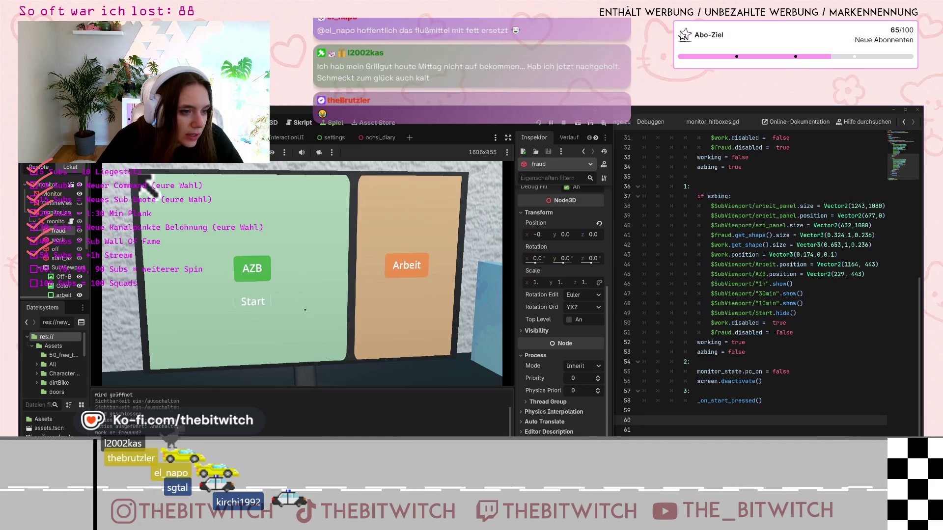
pyautogui.click(282, 303)
# Keep switching panels until the AZB panel shows Enden instead of Start
pyautogui.click(252, 301)
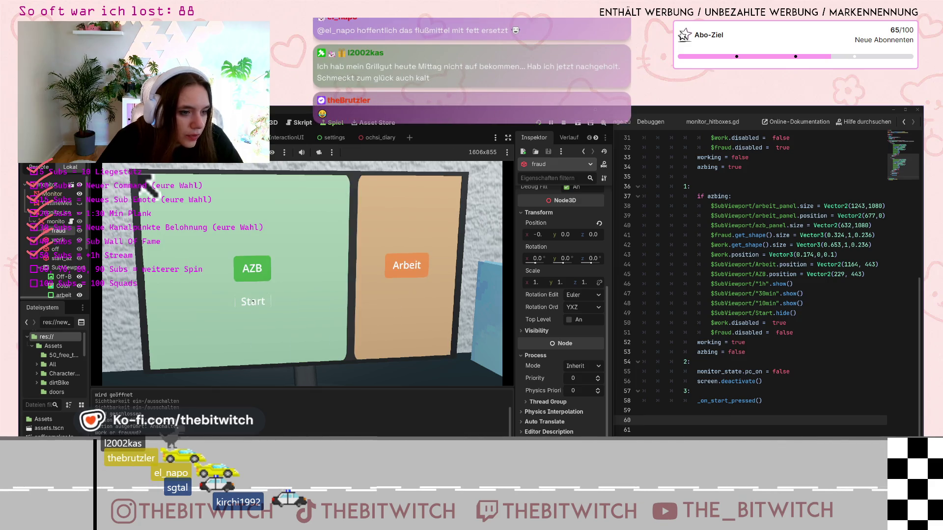
pyautogui.click(365, 304)
pyautogui.click(249, 322)
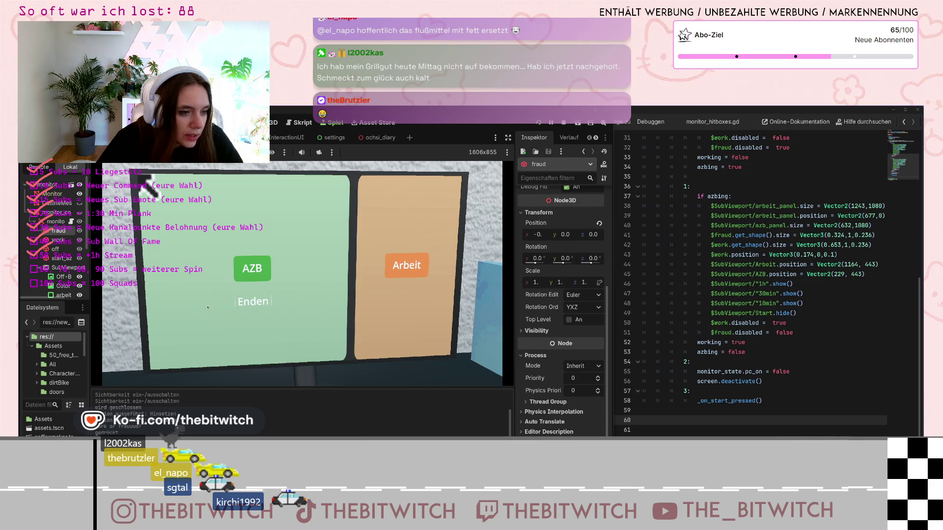
pyautogui.click(248, 322)
pyautogui.click(249, 323)
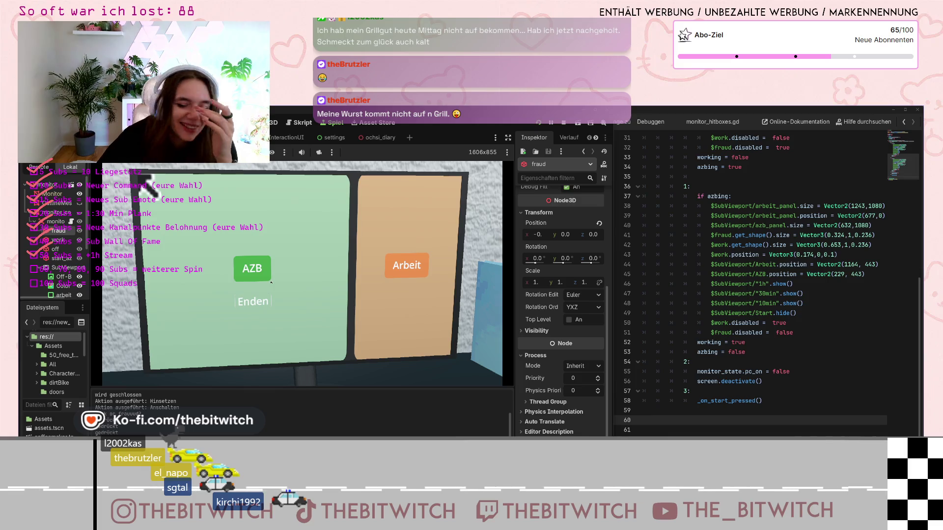
pyautogui.scroll(-1, 778, 392)
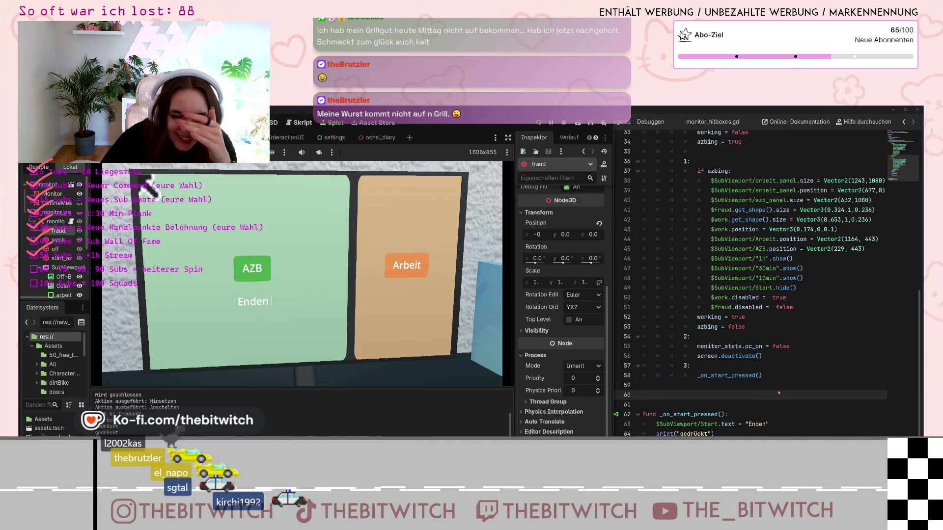
# Add a line 'var timer_running = false' below 'var azbing = false' in monitor_hitboxes.gd
pyautogui.click(713, 433)
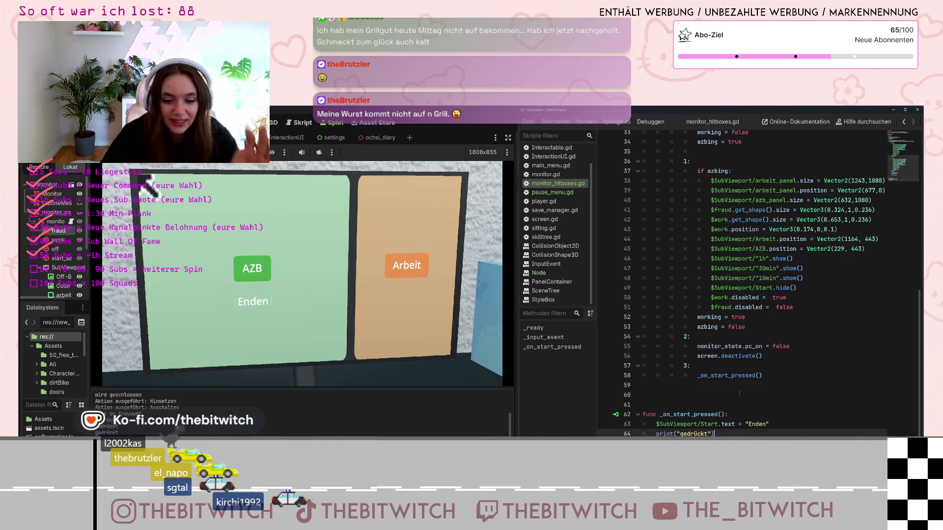
pyautogui.press('Return')
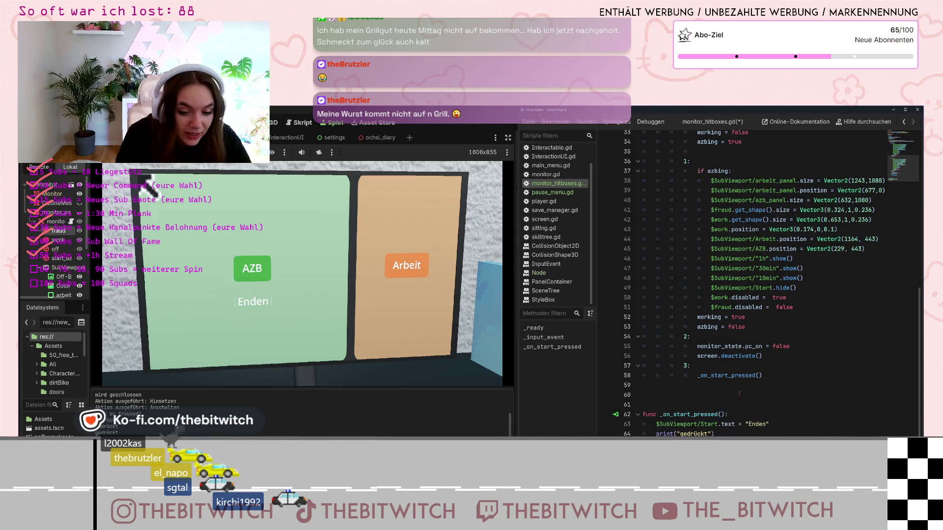
pyautogui.scroll(10, 692, 273)
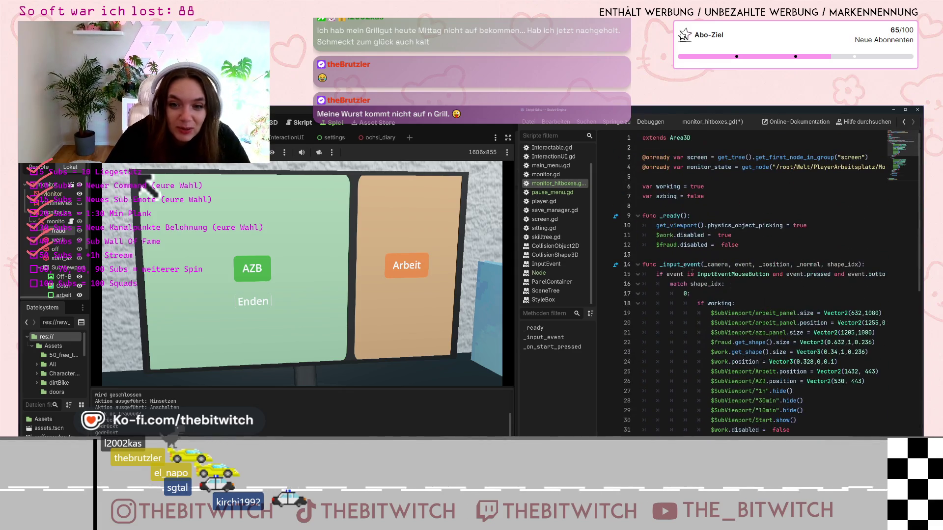
pyautogui.click(712, 197)
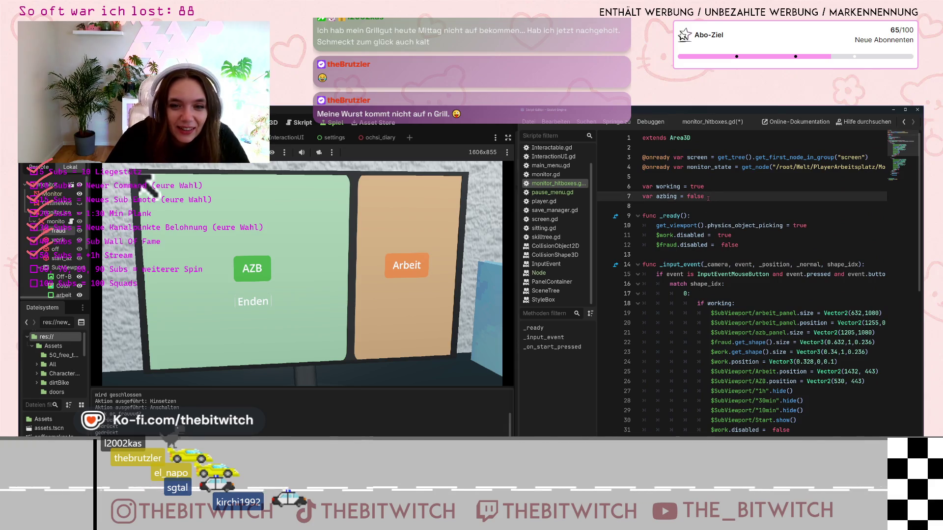
pyautogui.press('Return')
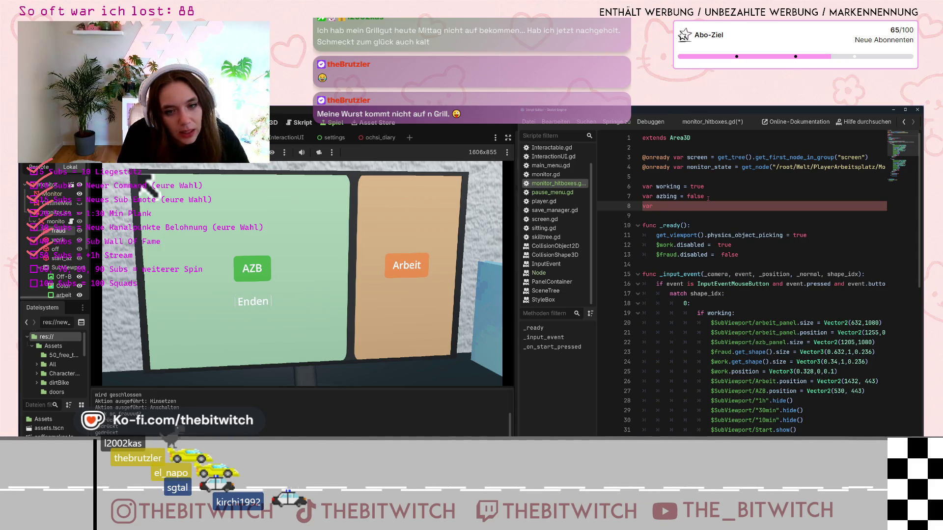
pyautogui.write('nning')
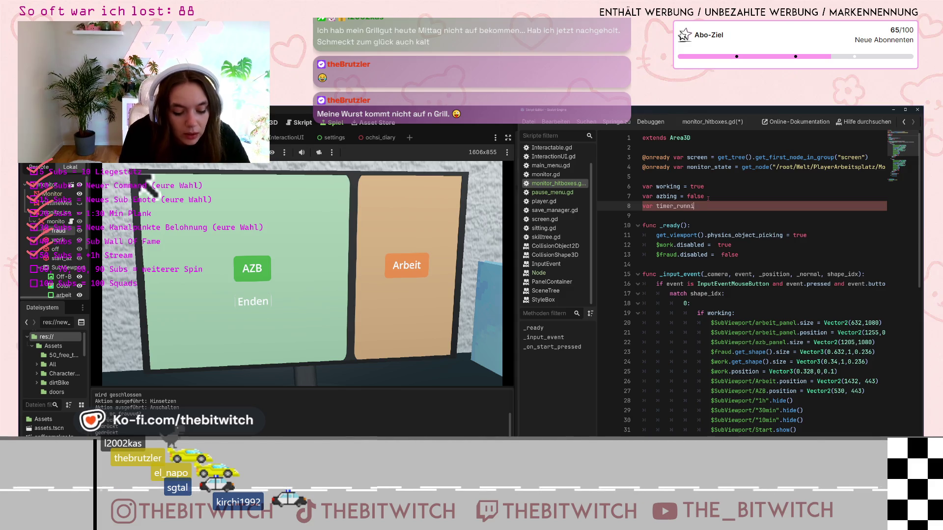
pyautogui.write(' = false')
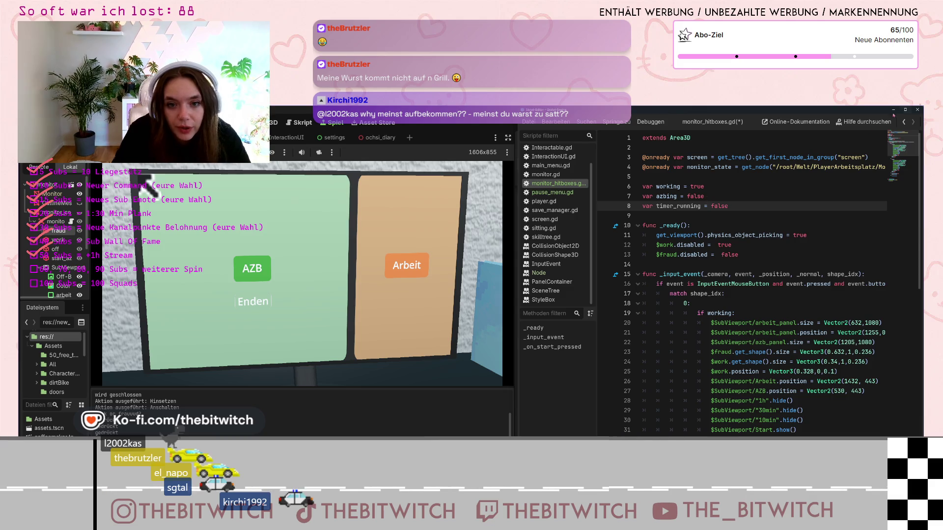
pyautogui.scroll(-10, 780, 340)
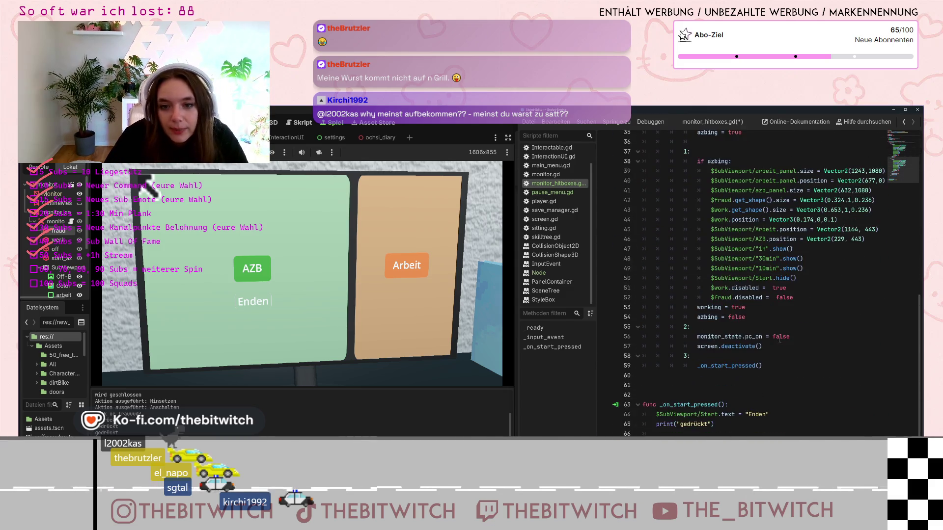
# Add 'timer_running = true' to the _on_start_pressed function
pyautogui.click(687, 434)
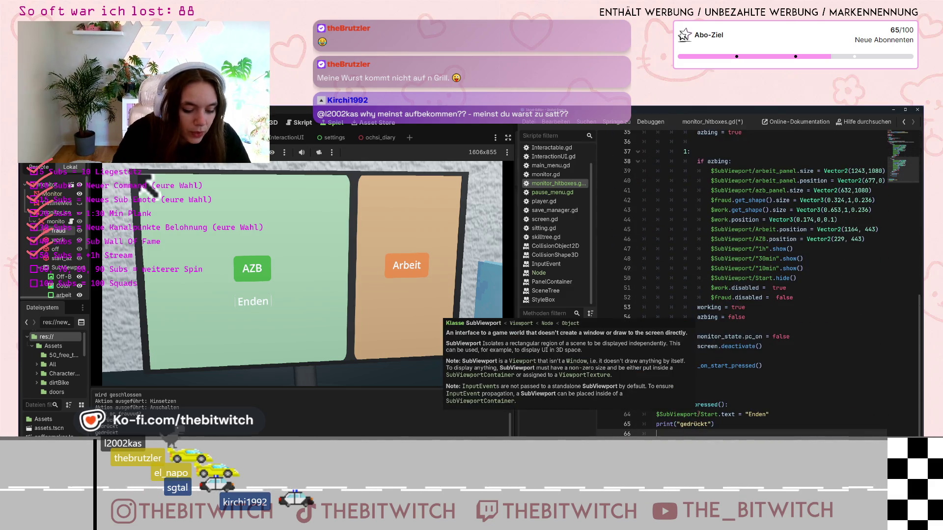
pyautogui.write('timer')
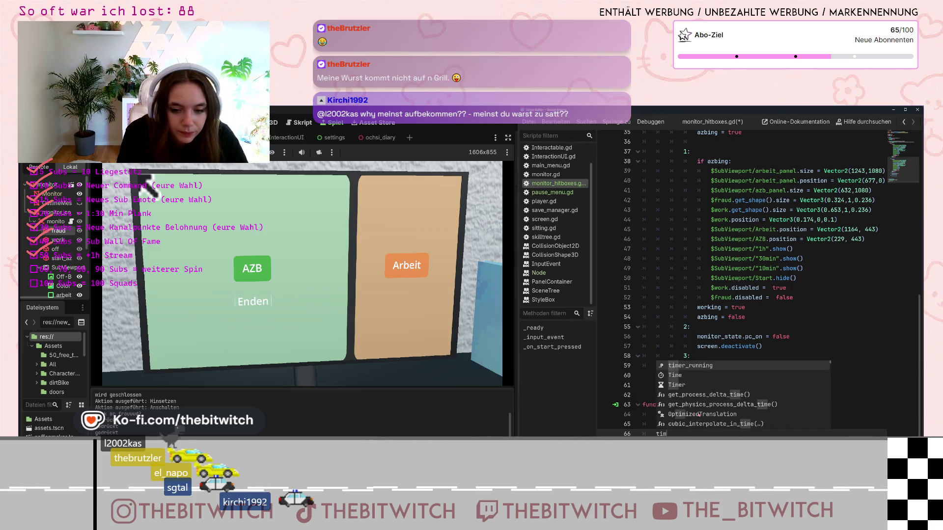
pyautogui.press('Return')
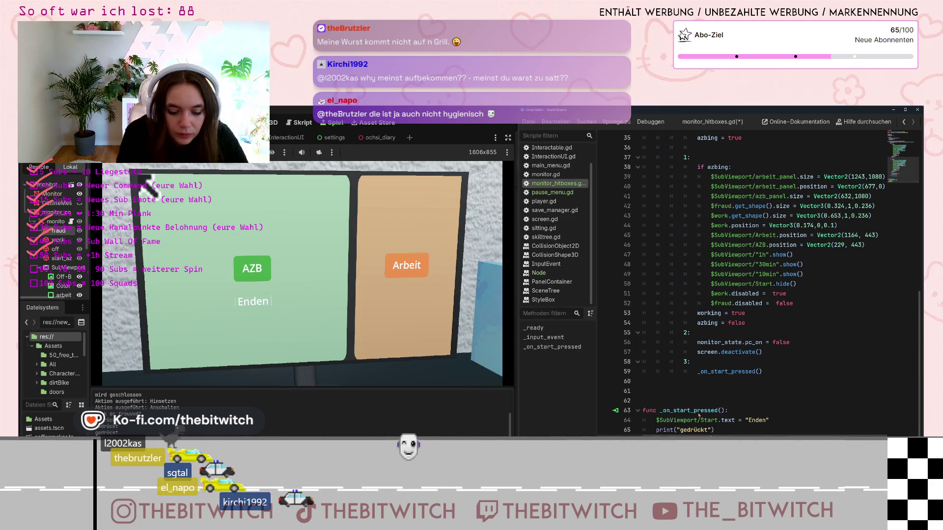
pyautogui.write('= true')
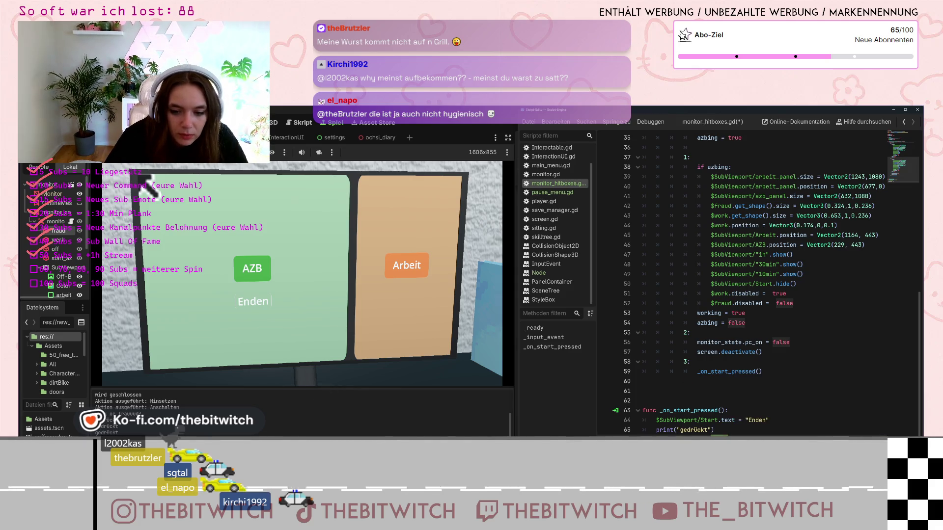
pyautogui.scroll(10, 756, 413)
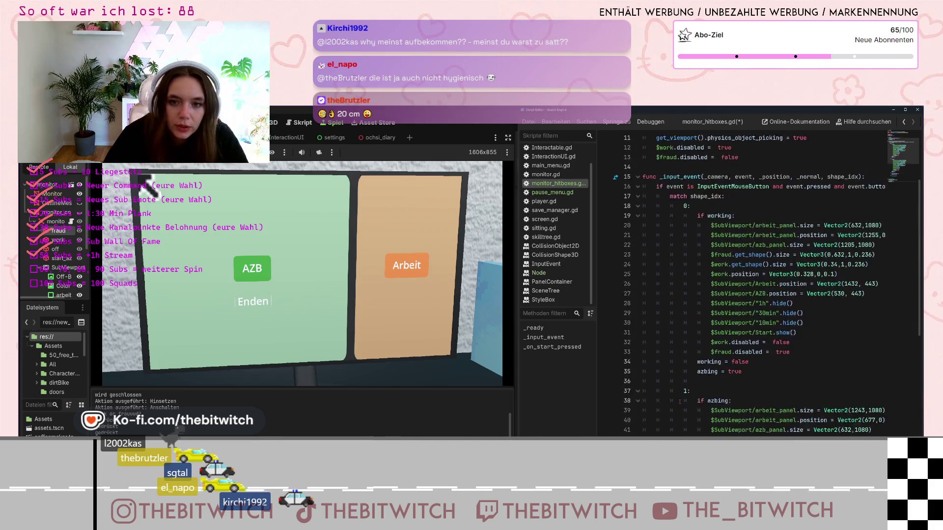
pyautogui.scroll(-10, 682, 400)
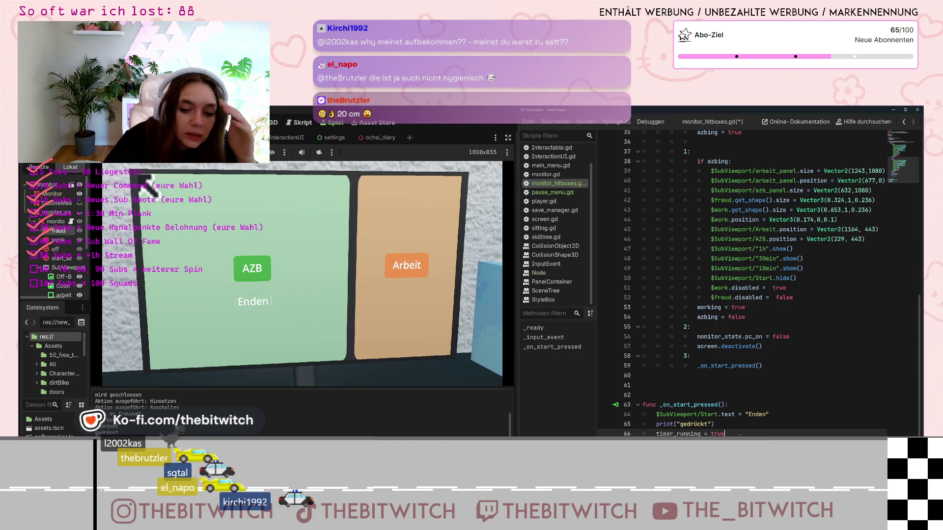
pyautogui.press('Return')
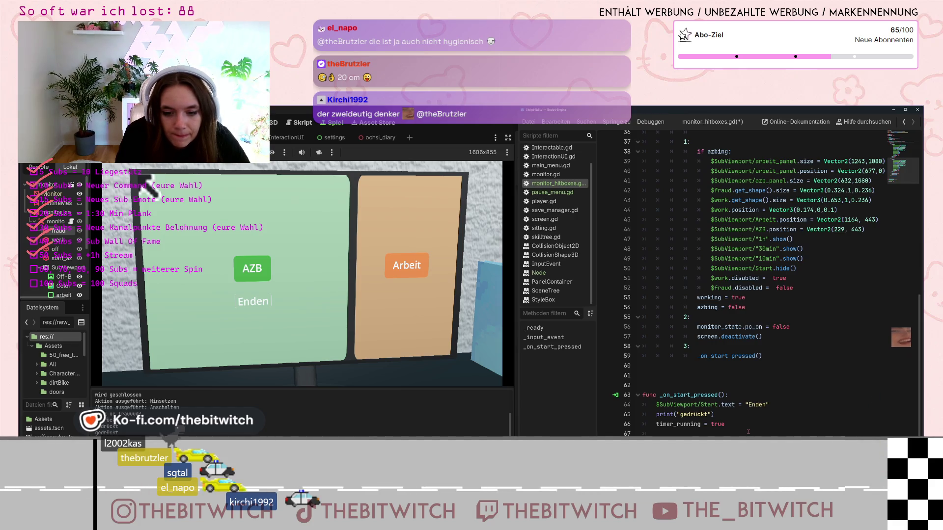
# Insert an 'if not timer_running:' condition above the Enden text assignment
pyautogui.click(656, 404)
pyautogui.press('Return')
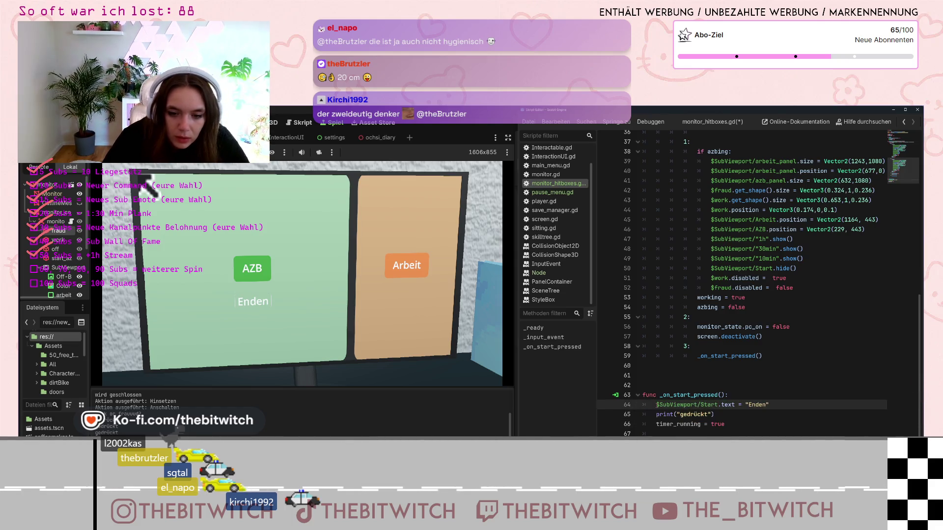
pyautogui.click(666, 408)
pyautogui.write('timer')
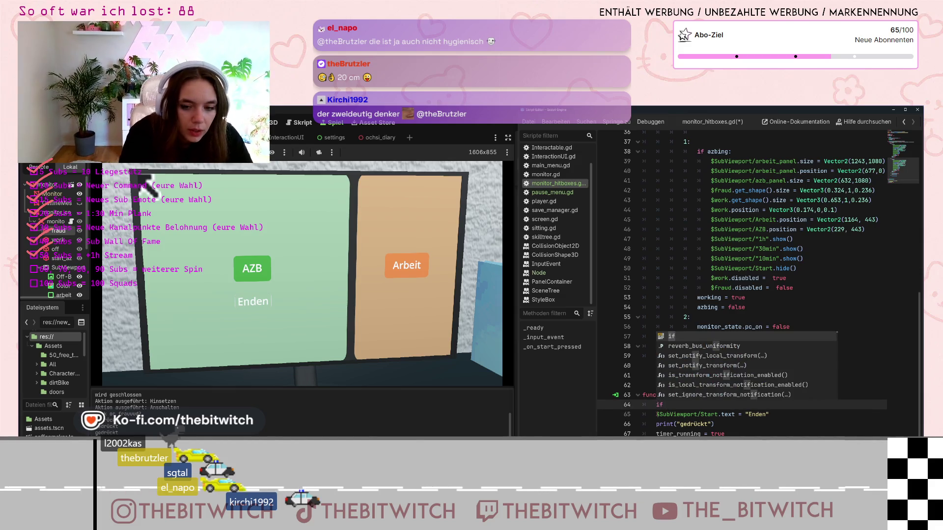
pyautogui.press('Return')
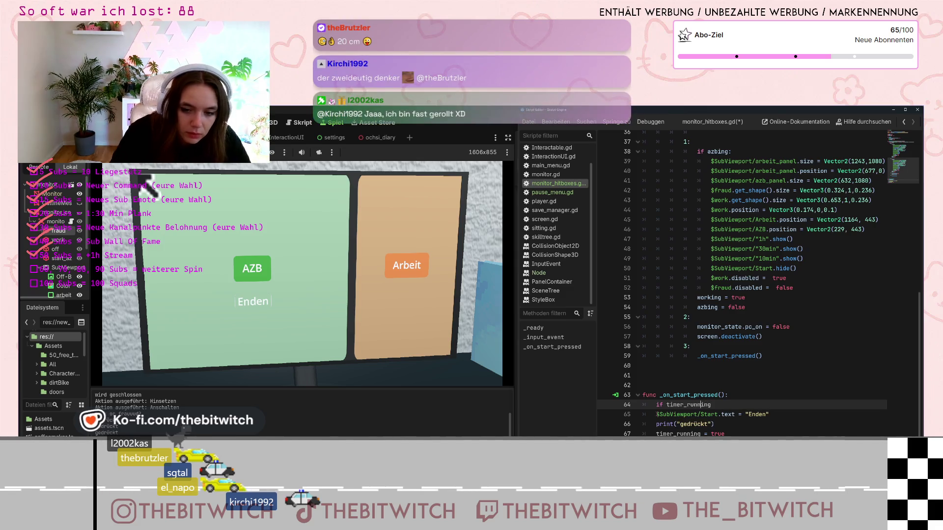
pyautogui.write('t')
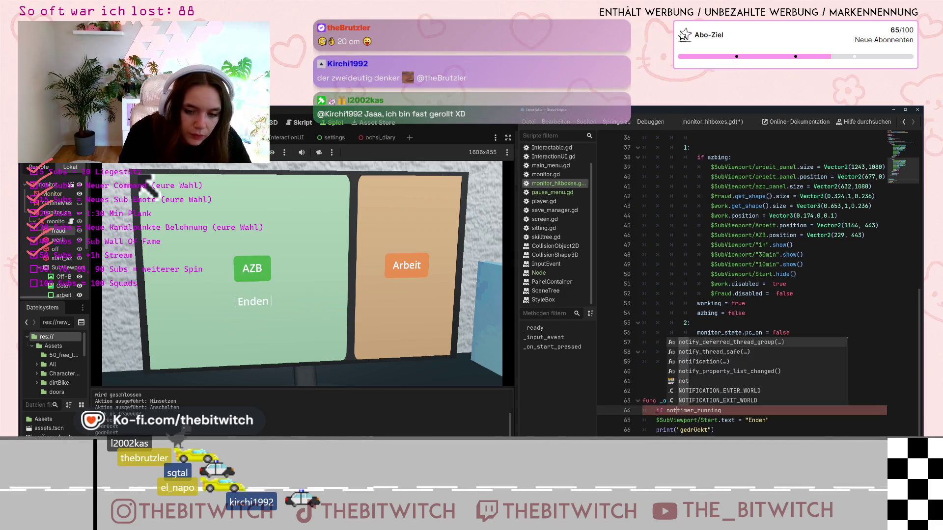
pyautogui.press('End')
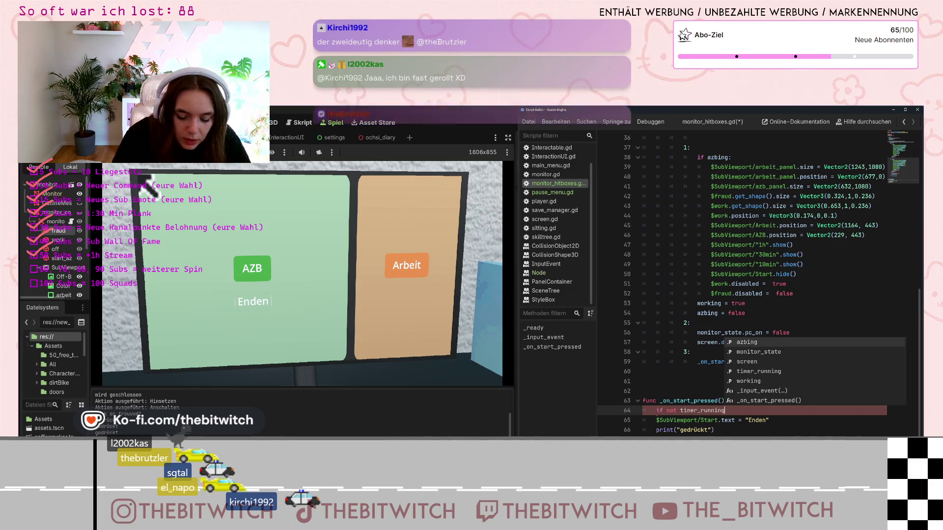
pyautogui.write(':')
# Indent the handler lines under the condition and add an else branch
pyautogui.moveTo(656, 418); pyautogui.dragTo(729, 432)
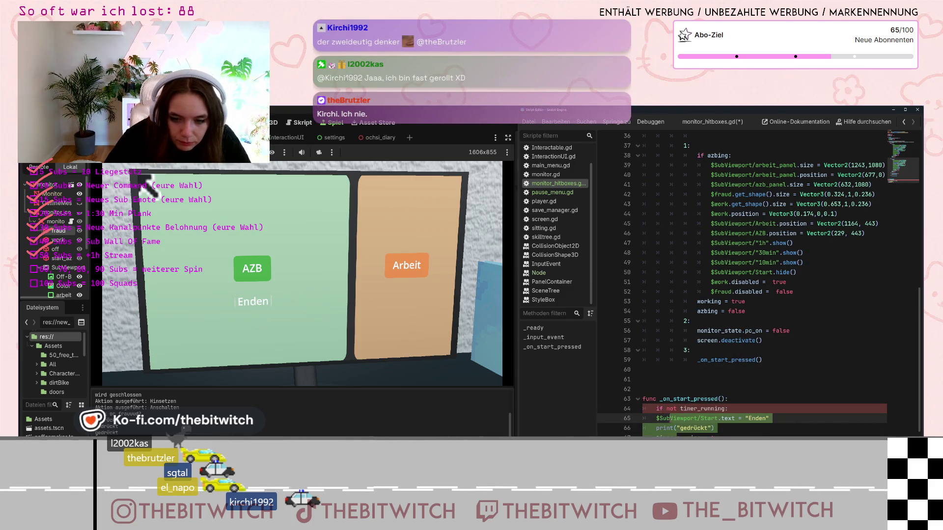
pyautogui.press('Tab')
pyautogui.click(729, 424)
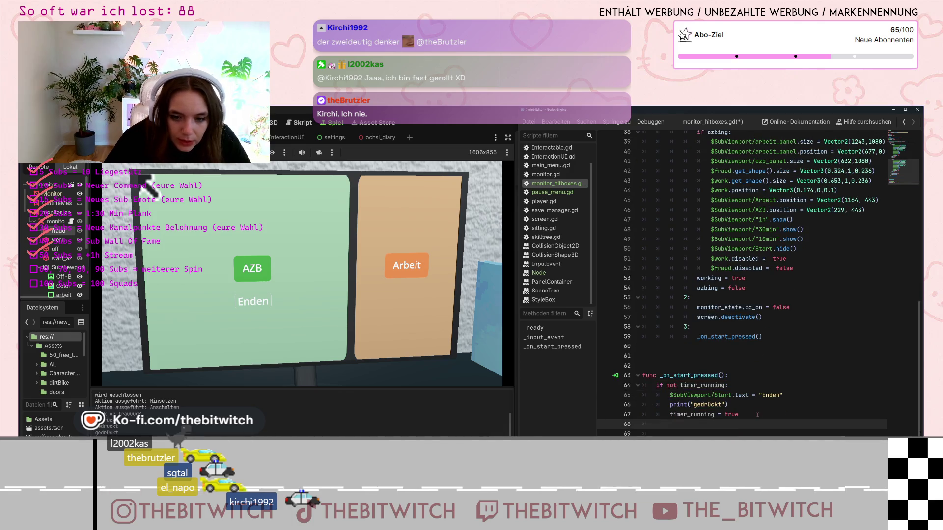
pyautogui.write(':')
pyautogui.press('Return')
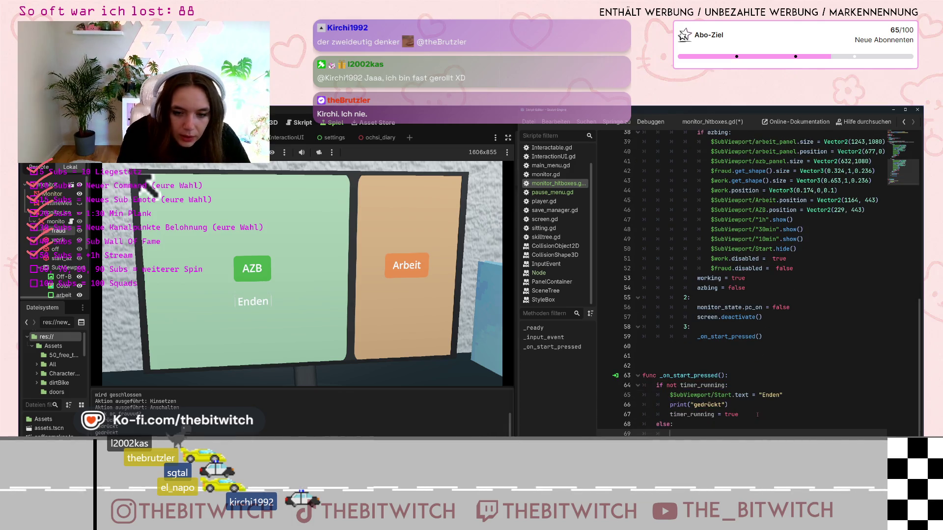
pyautogui.press('BackSpace')
pyautogui.press('BackSpace')
pyautogui.press('BackSpace')
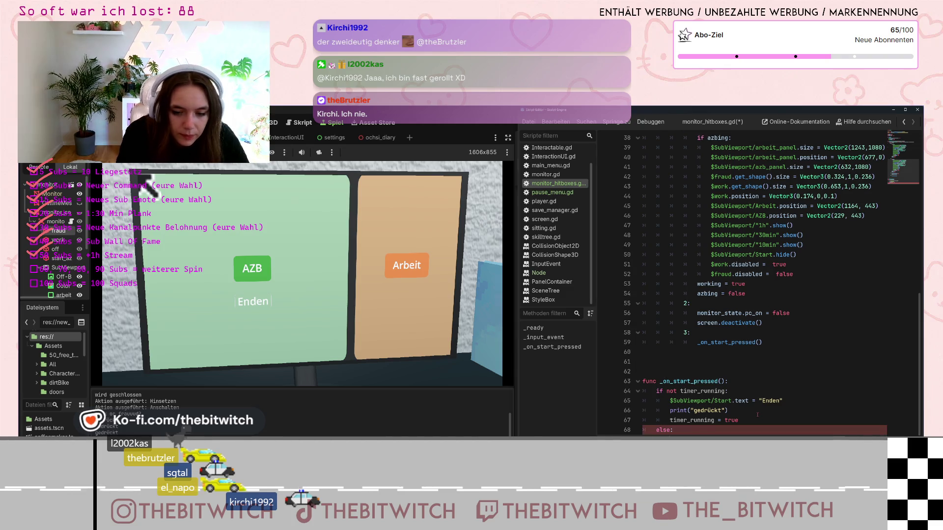
pyautogui.moveTo(783, 400); pyautogui.dragTo(670, 402)
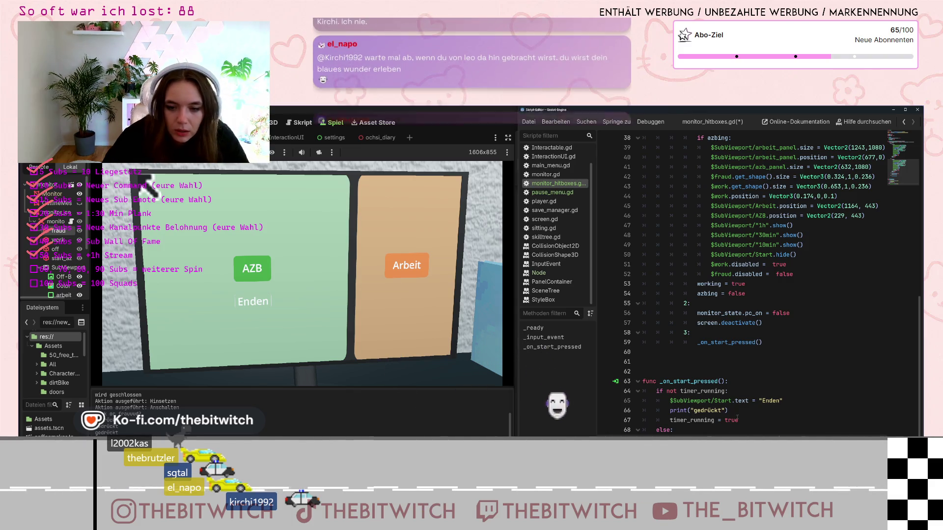
# Copy the $work.disabled = true line under timer_running and change it to $off.disabled = true
pyautogui.click(802, 420)
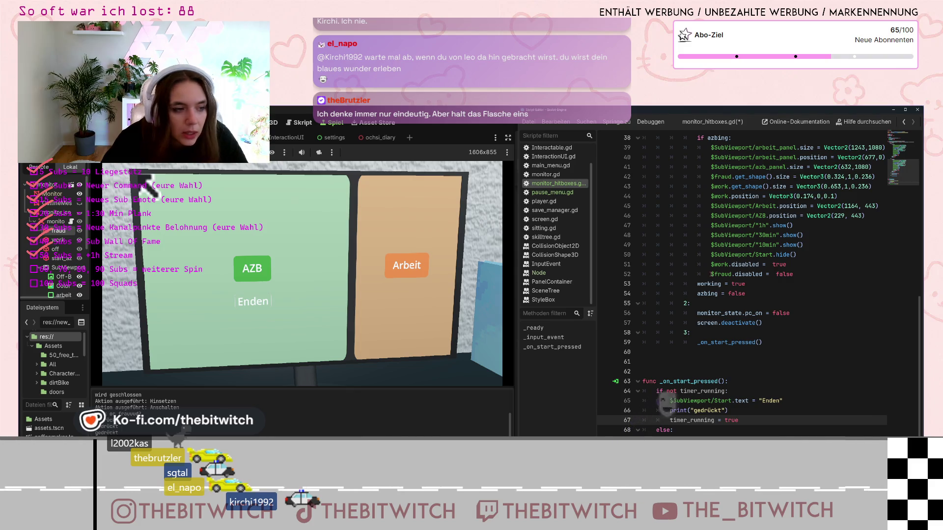
pyautogui.click(777, 274)
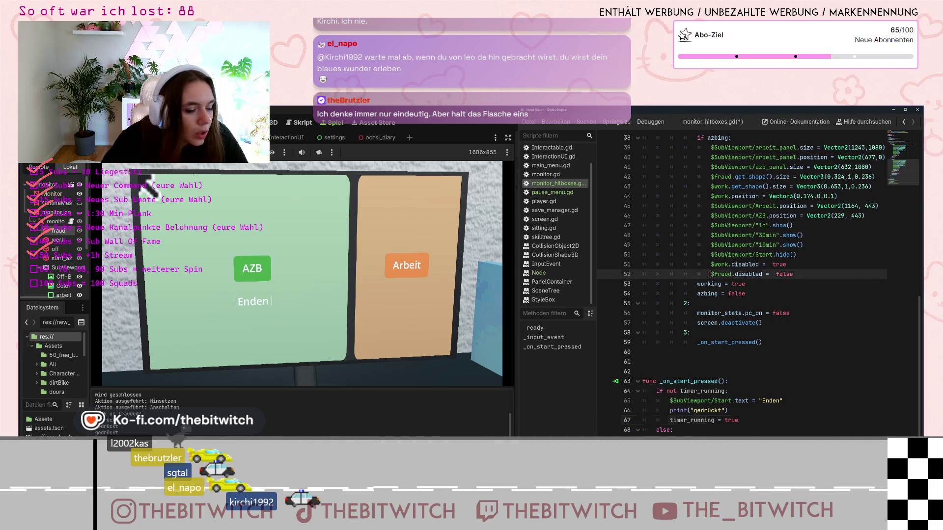
pyautogui.moveTo(711, 264); pyautogui.dragTo(786, 265)
pyautogui.hotkey('ctrl', 'c')
pyautogui.click(737, 417)
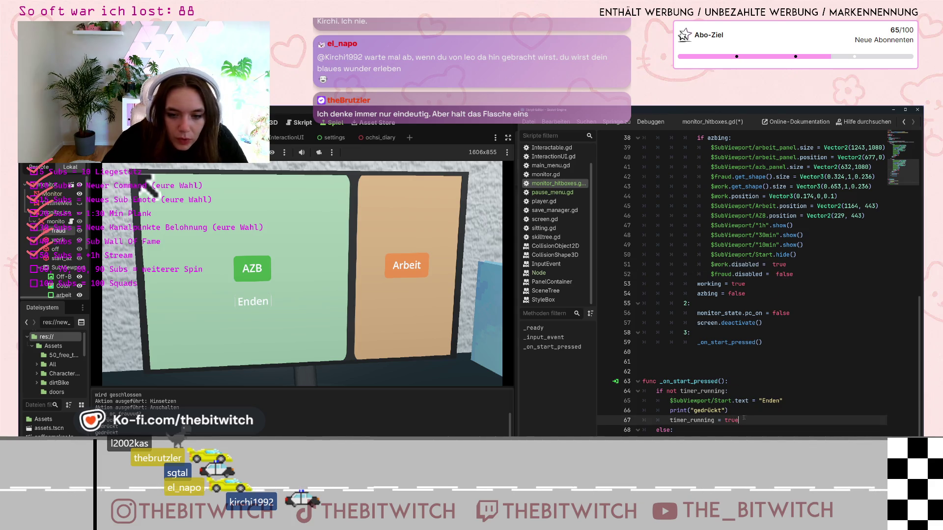
pyautogui.press('Return')
pyautogui.hotkey('ctrl', 'v')
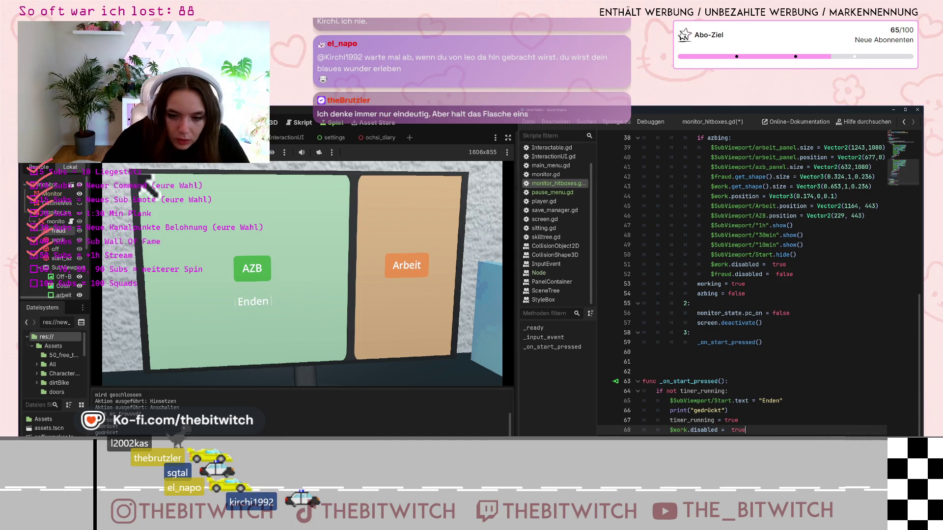
pyautogui.doubleClick(680, 430)
pyautogui.write('of')
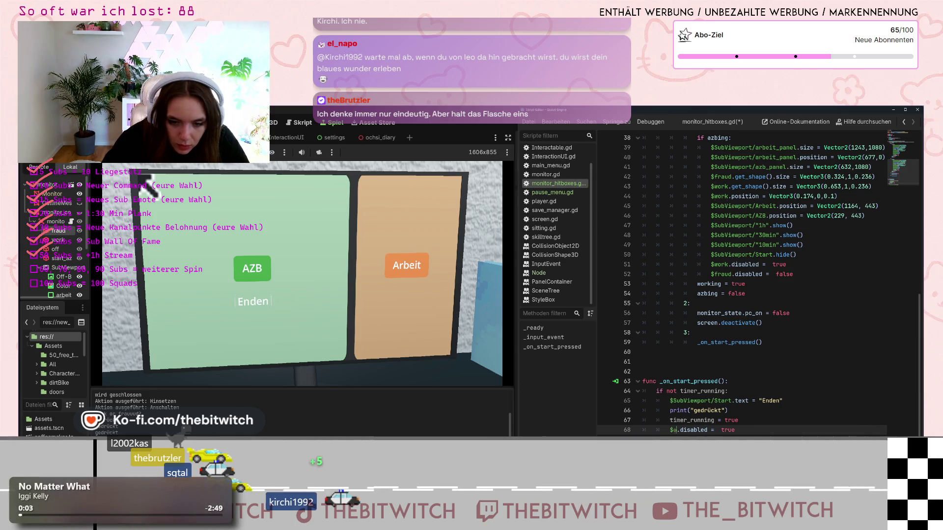
pyautogui.press('Return')
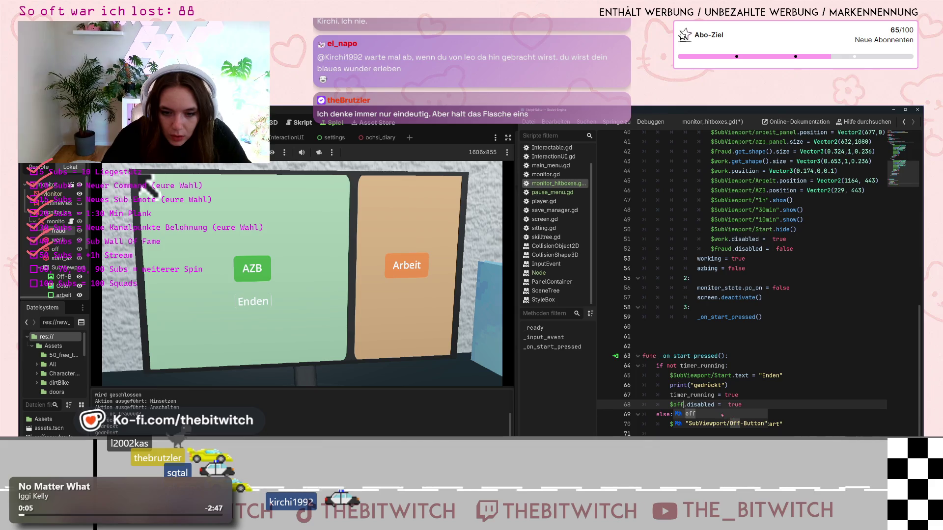
# Add '$off.disabled = false' after the Start text line in the else branch
pyautogui.click(838, 394)
pyautogui.click(789, 425)
pyautogui.press('Return')
pyautogui.hotkey('ctrl', 'v')
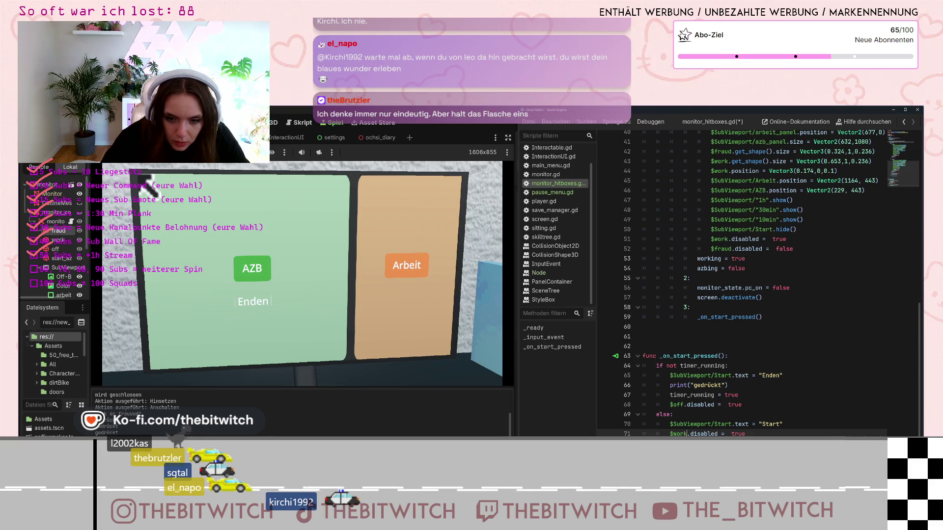
pyautogui.write('off')
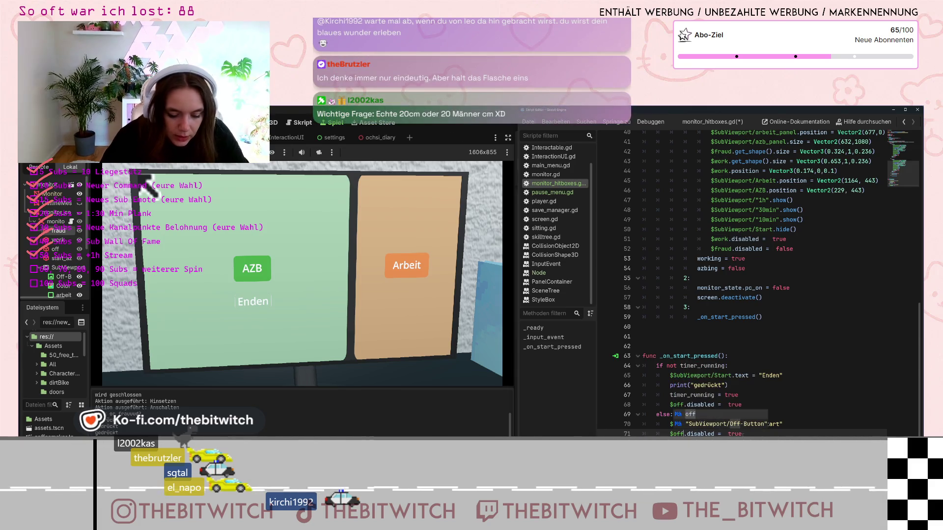
pyautogui.doubleClick(734, 433)
pyautogui.write('false')
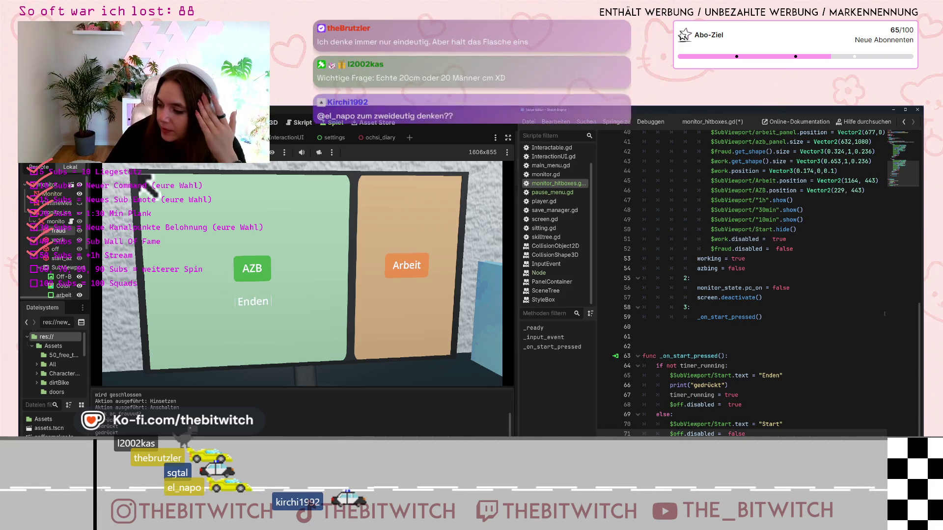
pyautogui.click(860, 321)
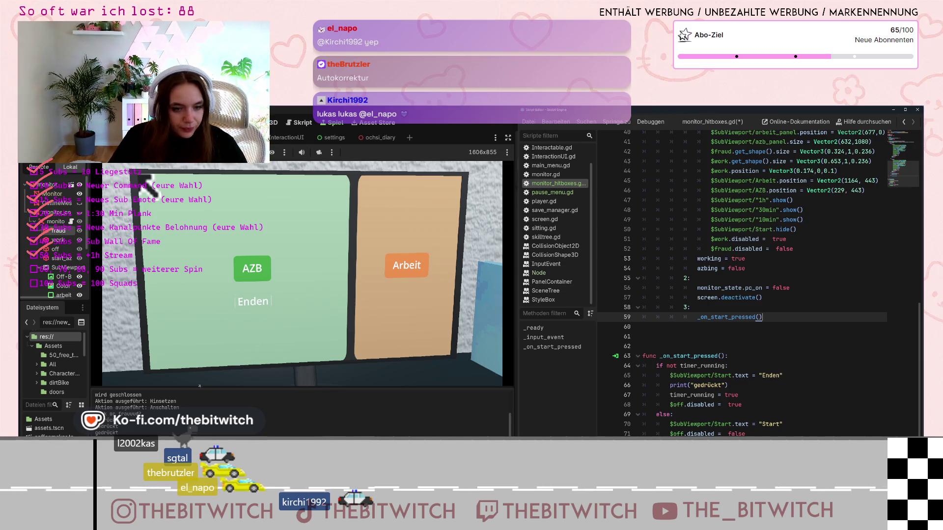
pyautogui.click(787, 336)
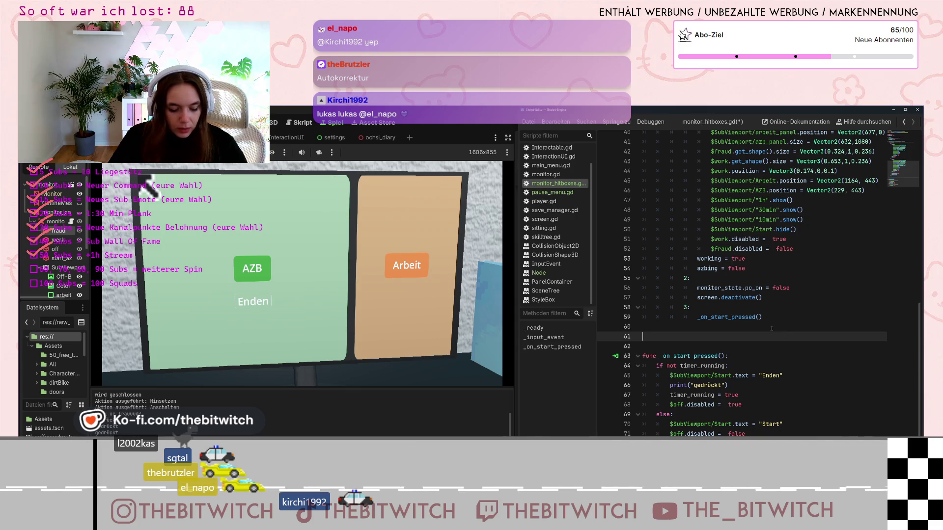
# Save the script, run the game and enter it from the start menu
pyautogui.hotkey('ctrl', 's')
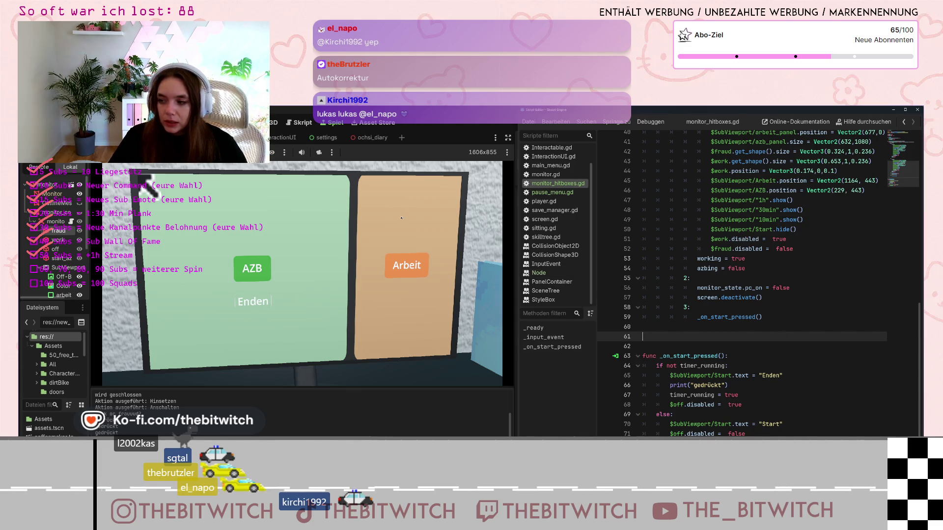
pyautogui.click(148, 178)
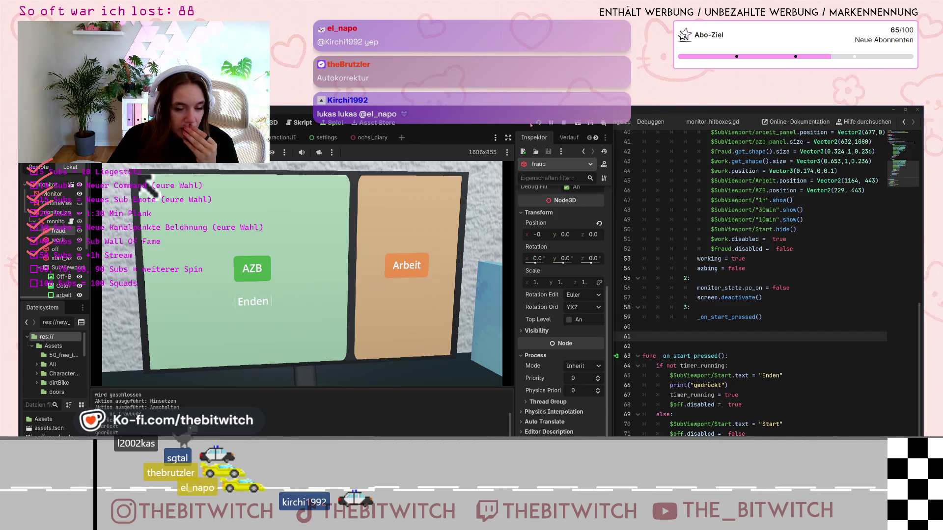
pyautogui.click(539, 123)
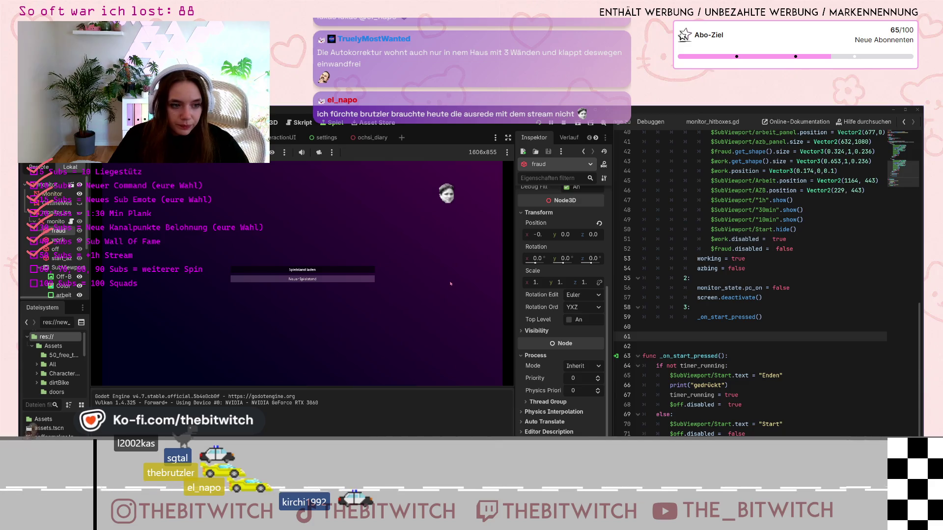
pyautogui.click(302, 279)
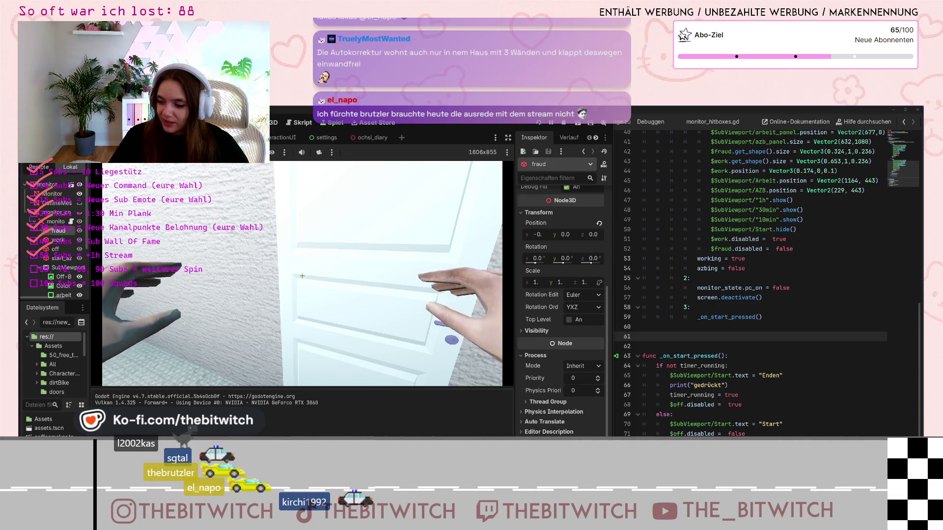
# Sit at the desk, open AZB and toggle its button from Start to Enden and back
pyautogui.moveTo(303, 276)
pyautogui.press('w')
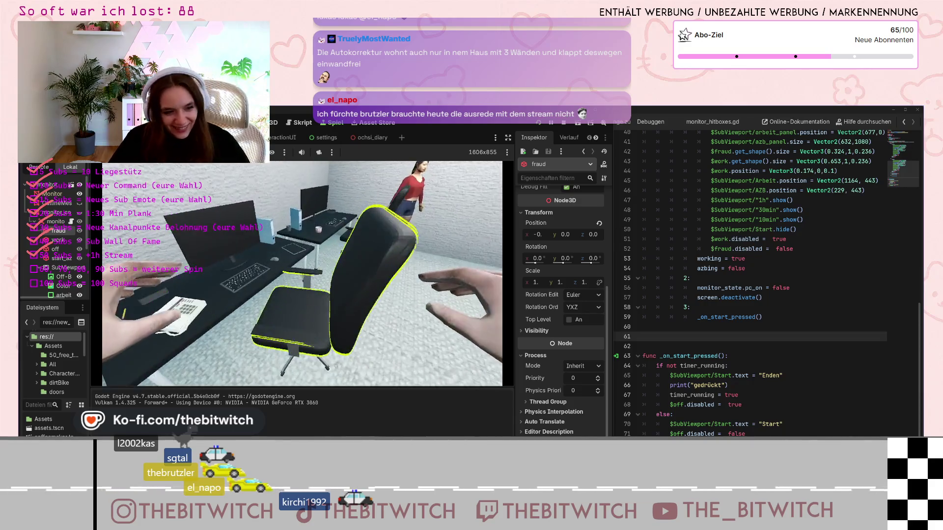
pyautogui.press('e')
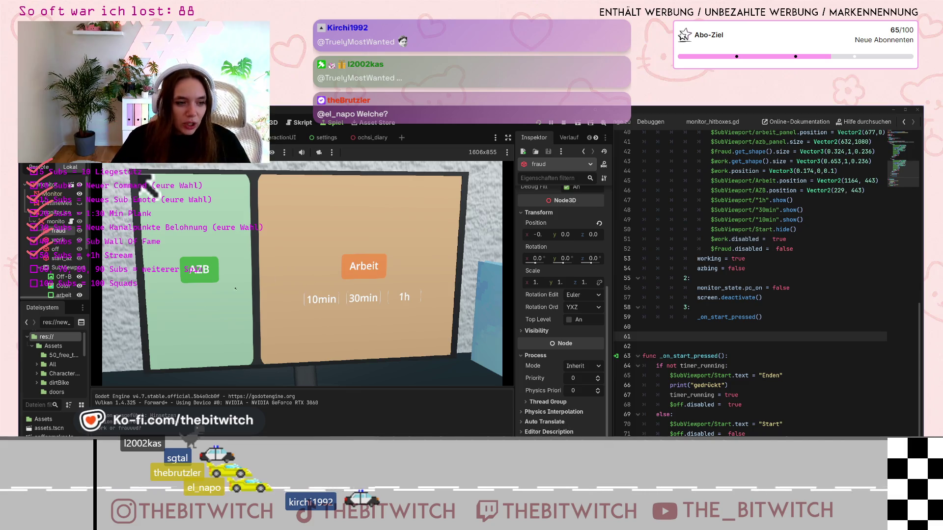
pyautogui.click(209, 275)
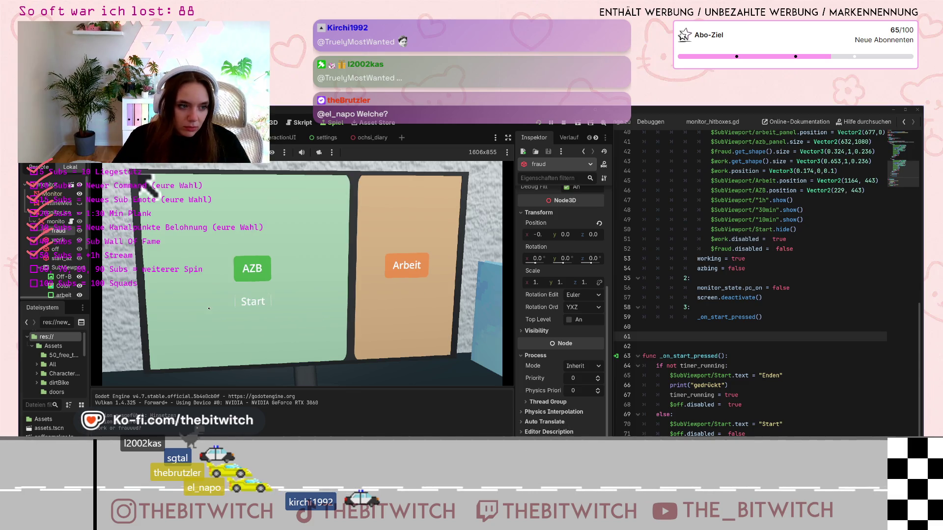
pyautogui.click(244, 303)
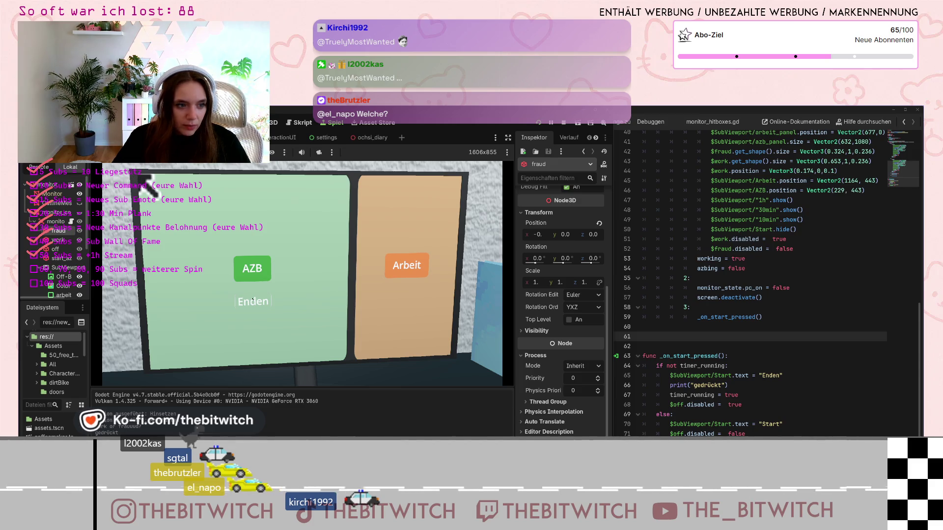
pyautogui.click(254, 302)
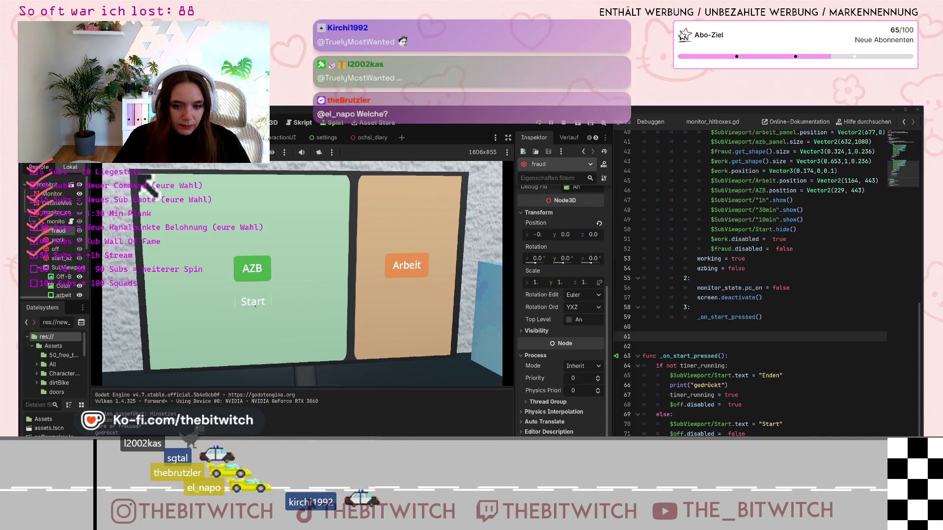
pyautogui.press('Escape')
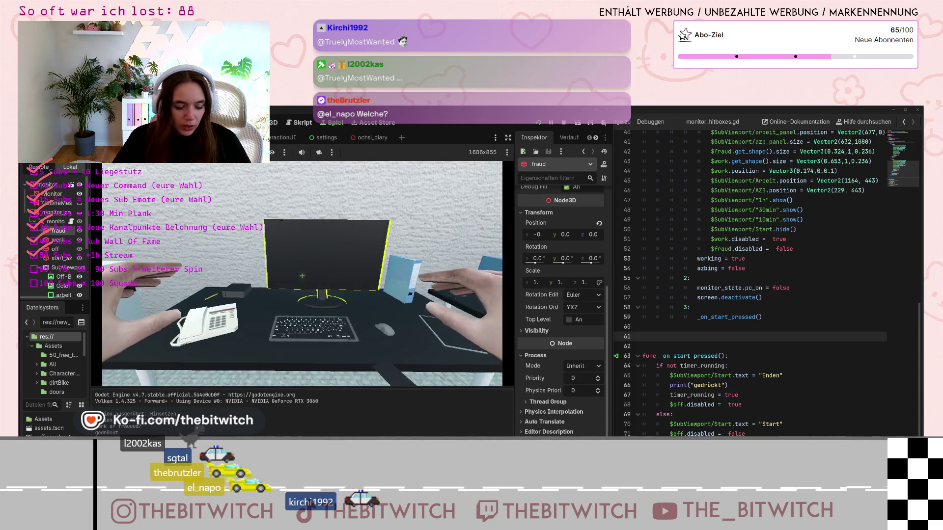
pyautogui.click(302, 276)
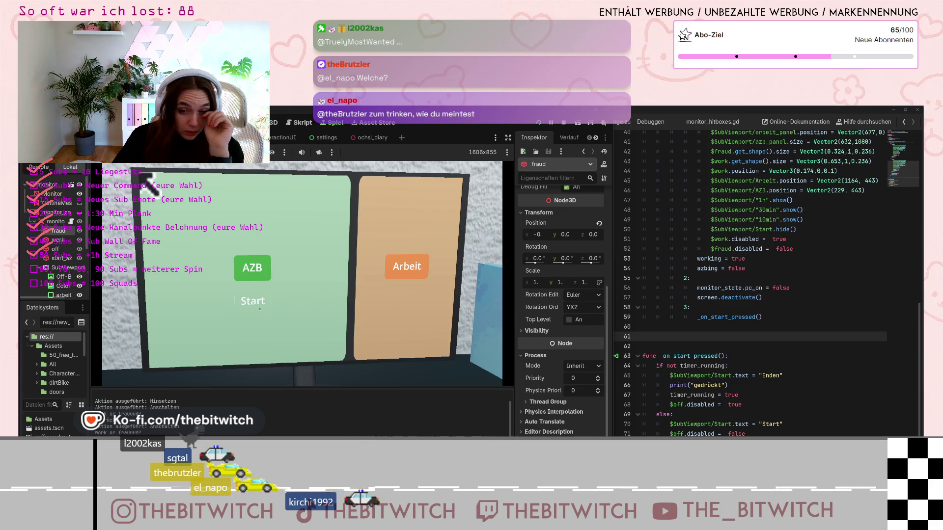
pyautogui.click(749, 411)
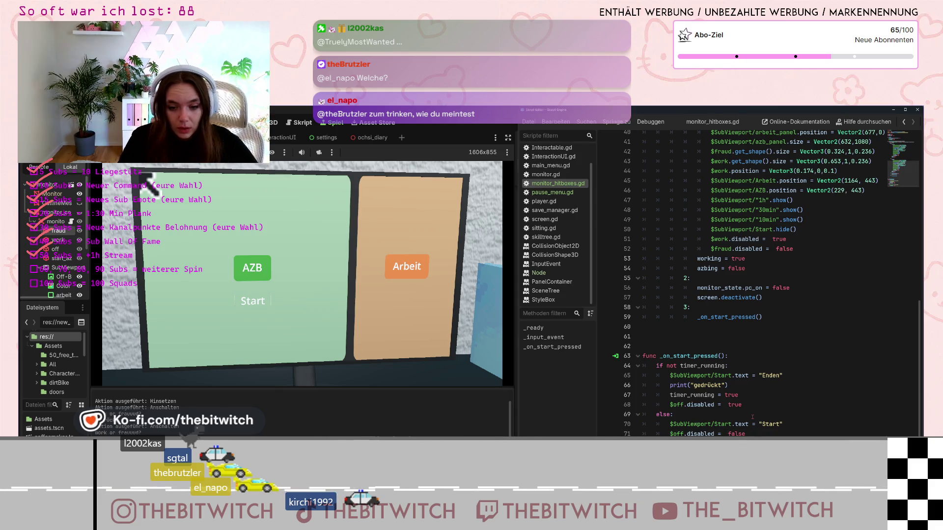
# Add 'timer_running = false' to the else branch of _on_start_pressed
pyautogui.write('timer')
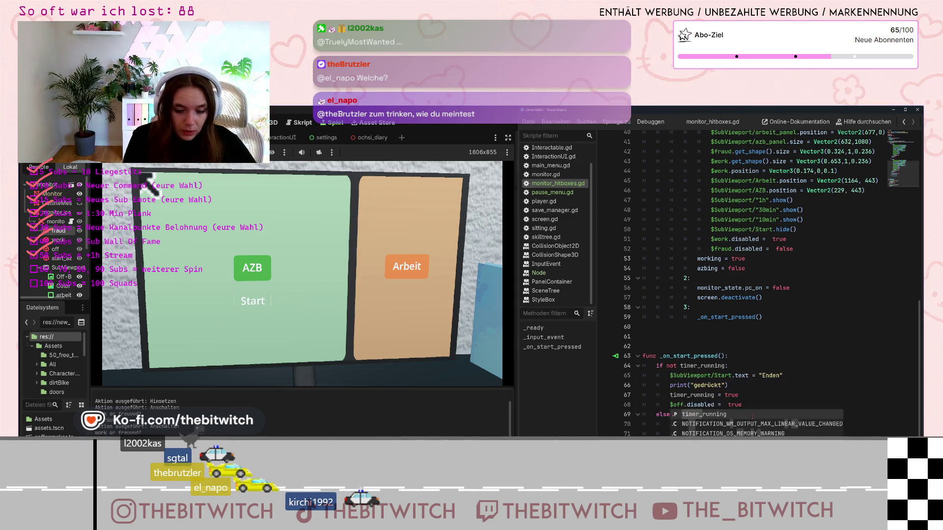
pyautogui.press('Return')
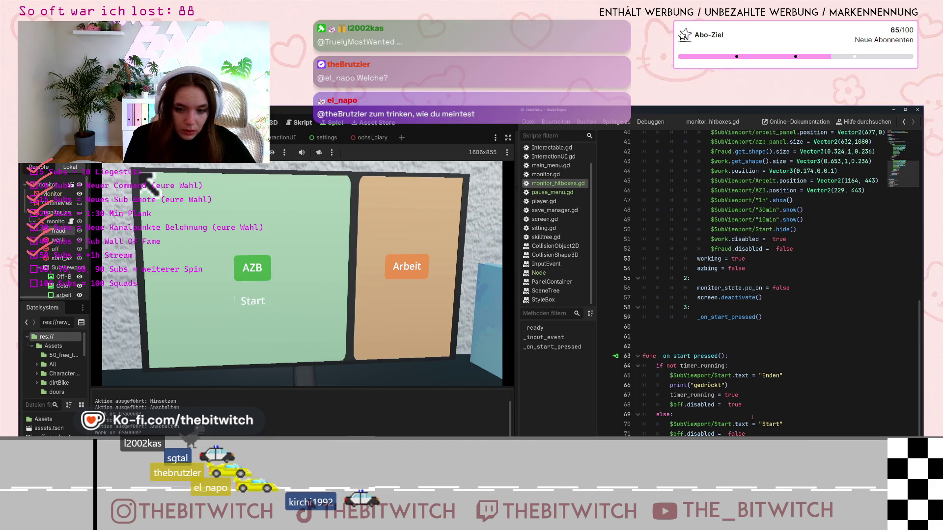
pyautogui.write('= fal')
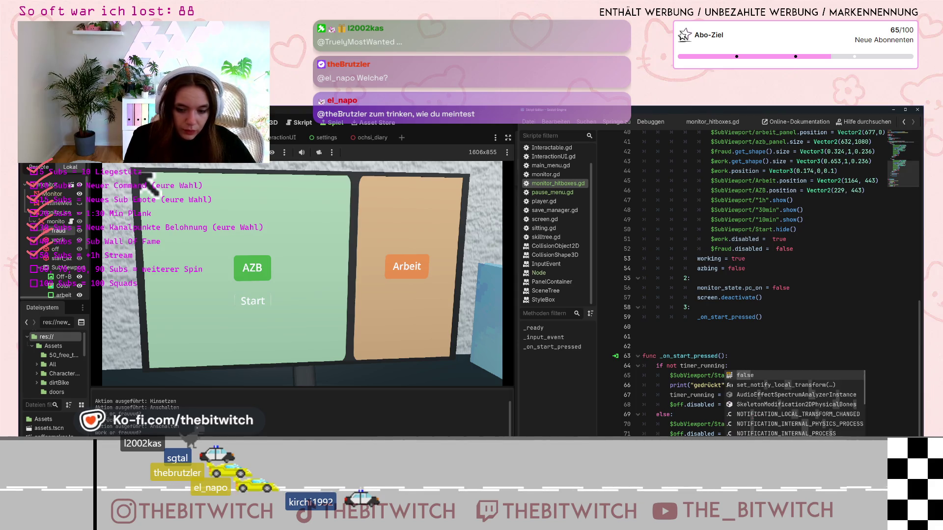
pyautogui.press('Return')
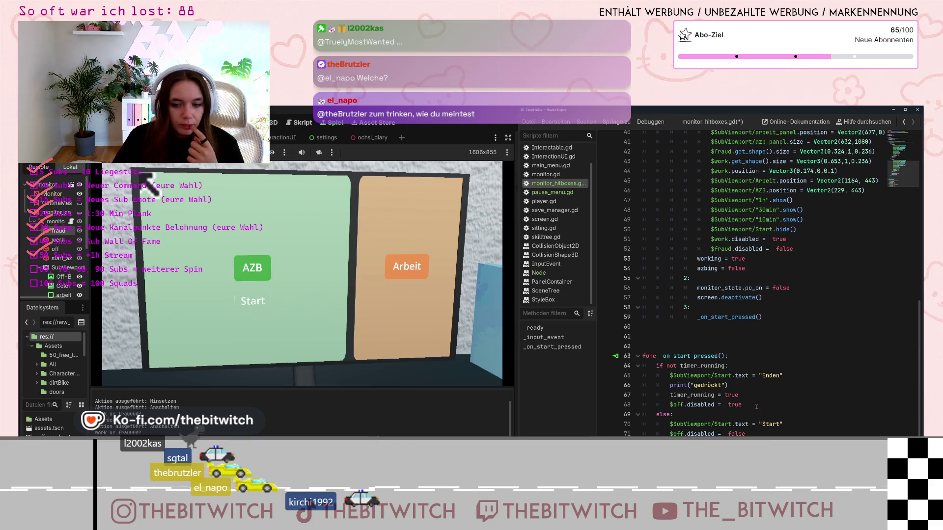
pyautogui.write('er_running = false')
# Copy '$work.disabled = true' into the if branch after line 68
pyautogui.scroll(1, 764, 258)
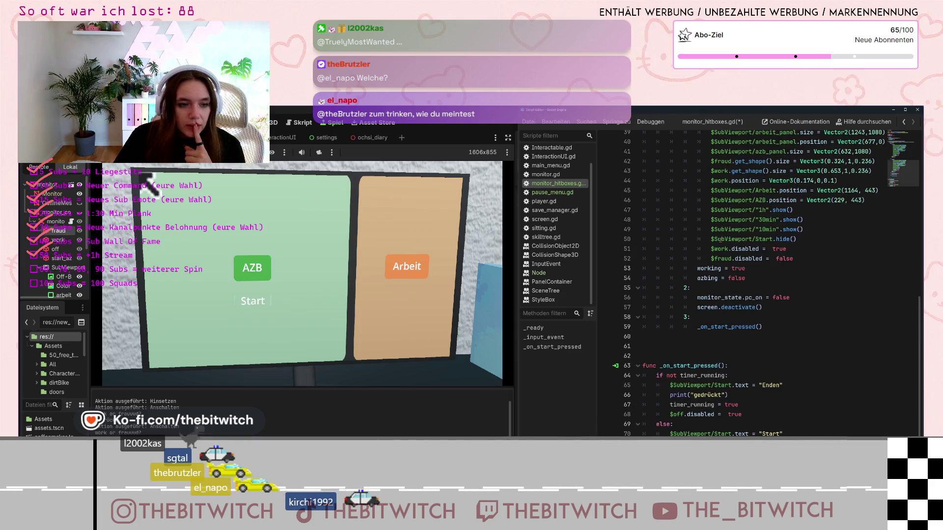
pyautogui.moveTo(711, 249); pyautogui.dragTo(809, 249)
pyautogui.hotkey('ctrl', 'c')
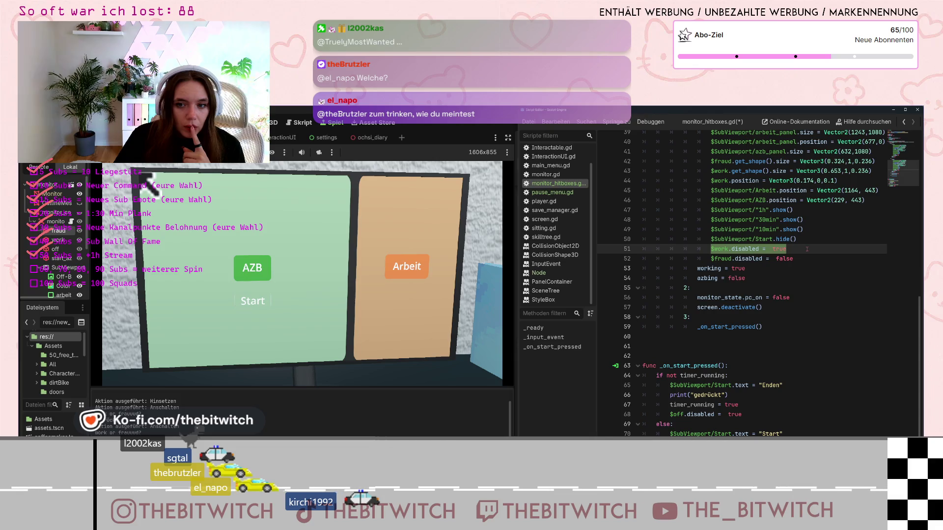
pyautogui.scroll(-1, 809, 249)
pyautogui.click(765, 385)
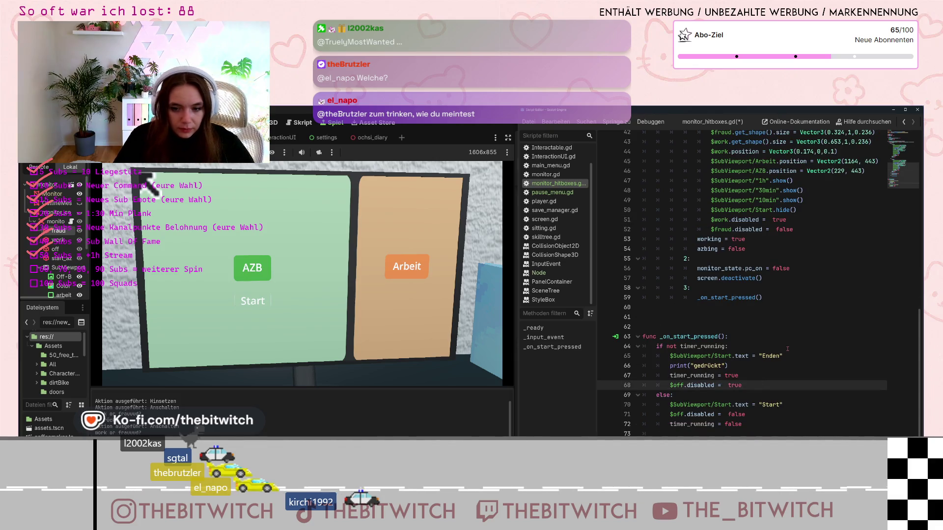
pyautogui.press('Return')
pyautogui.hotkey('ctrl', 'v')
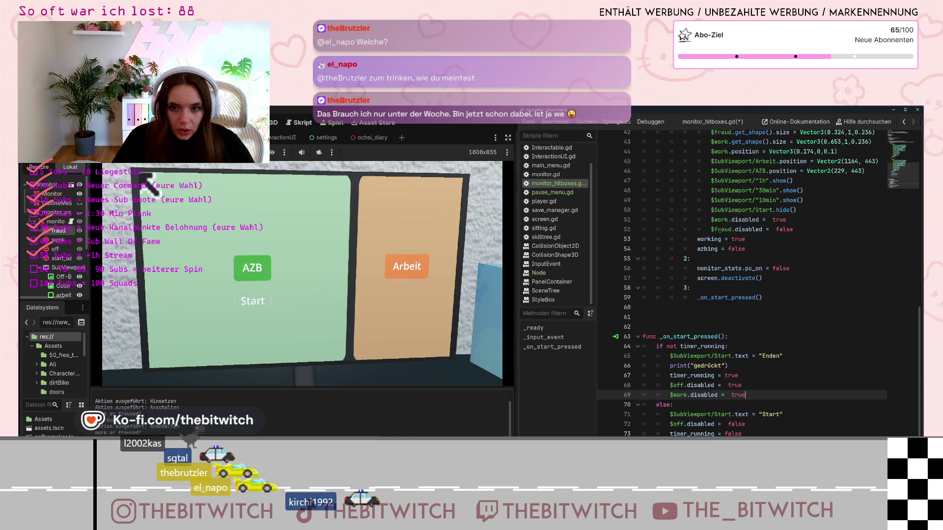
# Copy '$work.disabled = false' into the else branch on line 74
pyautogui.scroll(5, 739, 234)
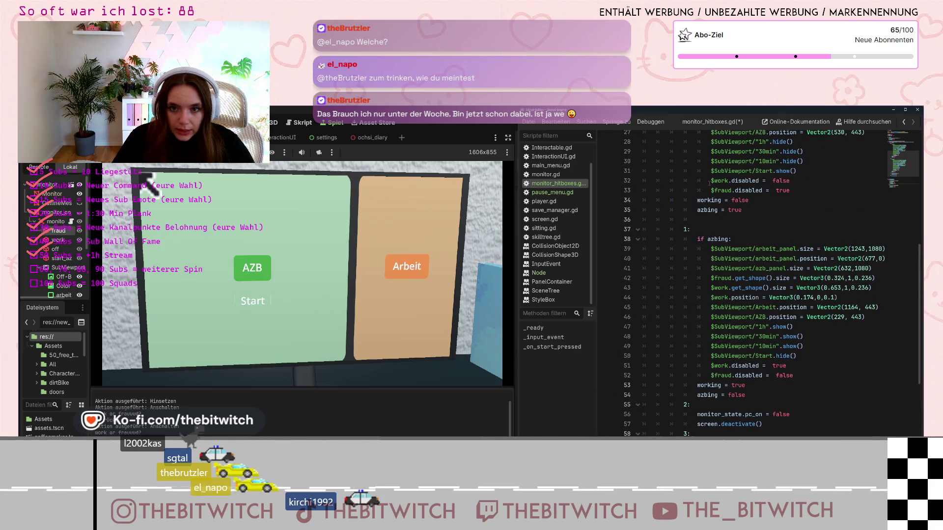
pyautogui.moveTo(710, 181); pyautogui.dragTo(791, 180)
pyautogui.hotkey('ctrl', 'c')
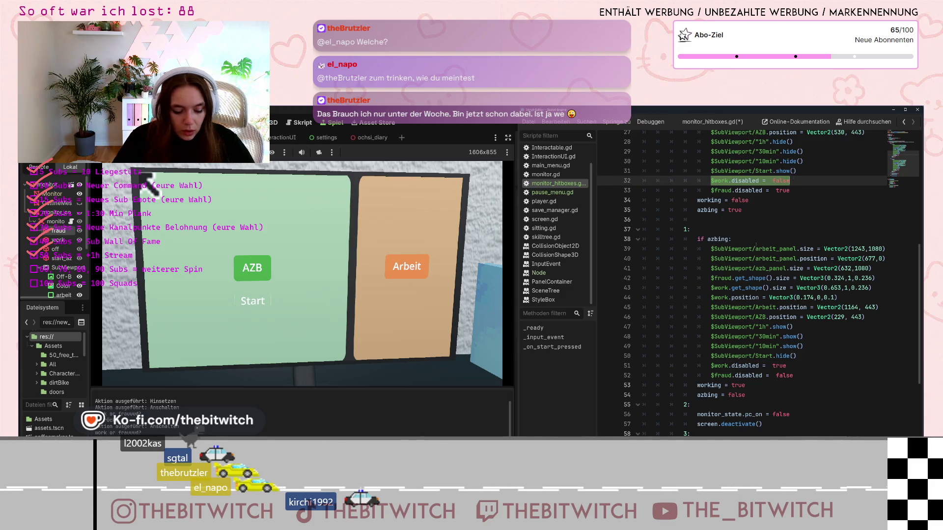
pyautogui.scroll(-5, 722, 344)
pyautogui.click(687, 432)
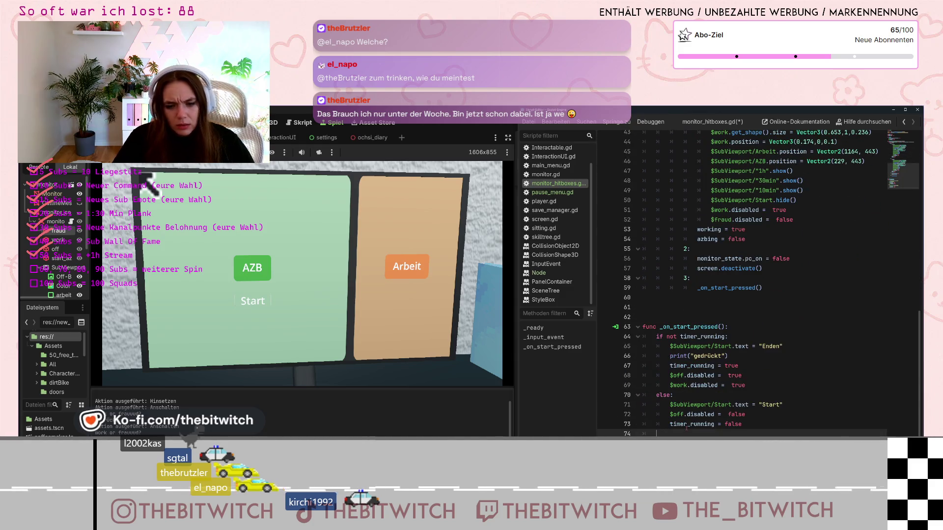
pyautogui.hotkey('ctrl', 'v')
pyautogui.click(749, 389)
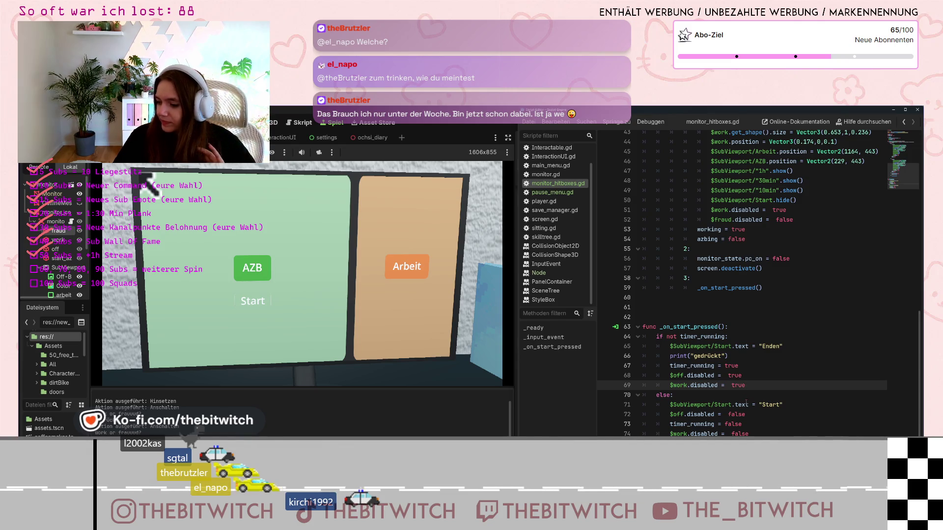
pyautogui.moveTo(746, 405)
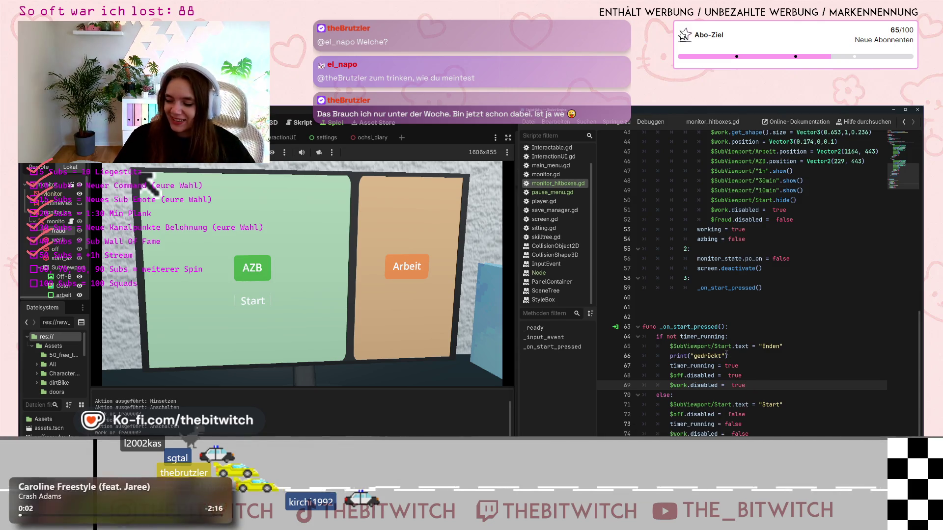
pyautogui.press('Up')
pyautogui.press('Up')
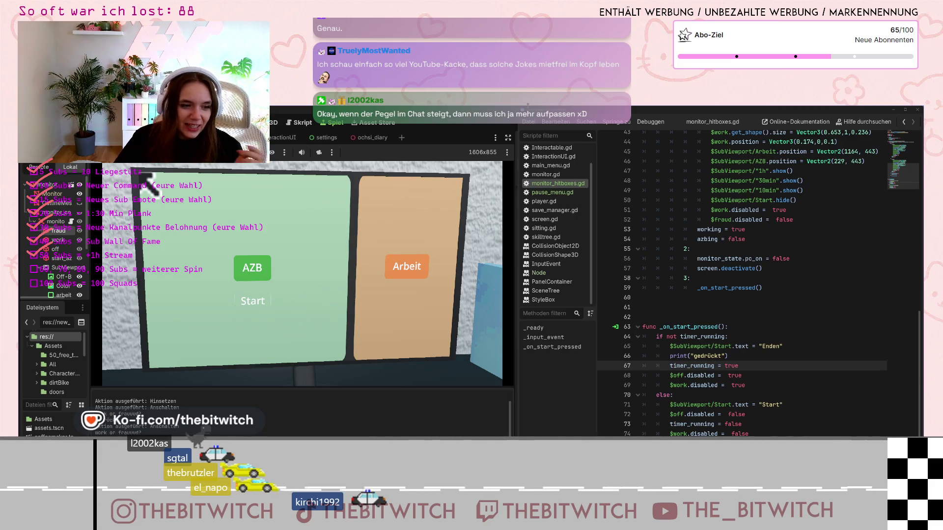
pyautogui.press('F5')
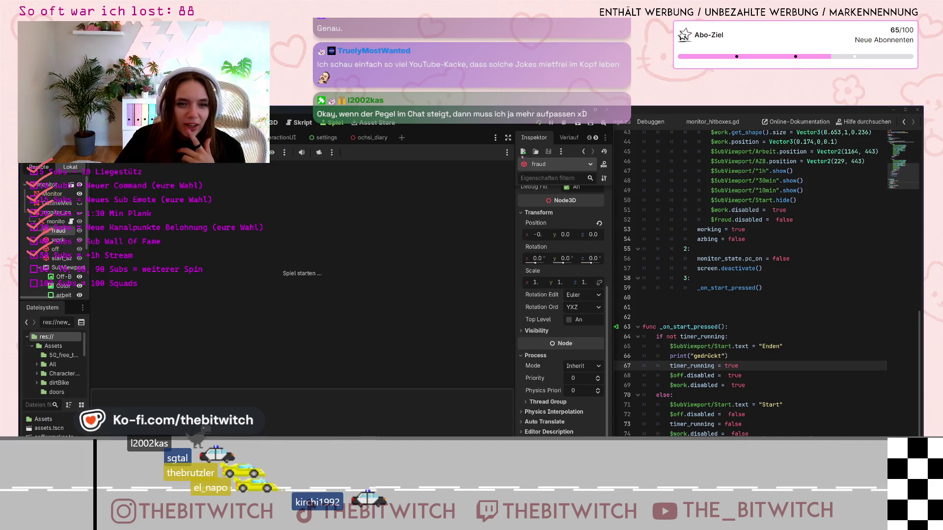
# Start playing, walk to the desk with the monitor and sit facing it
pyautogui.click(302, 270)
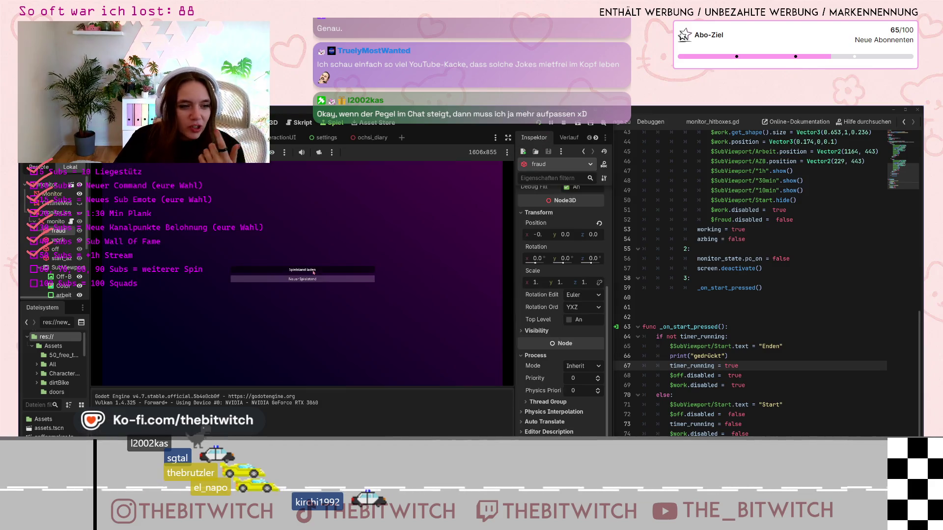
pyautogui.press('w')
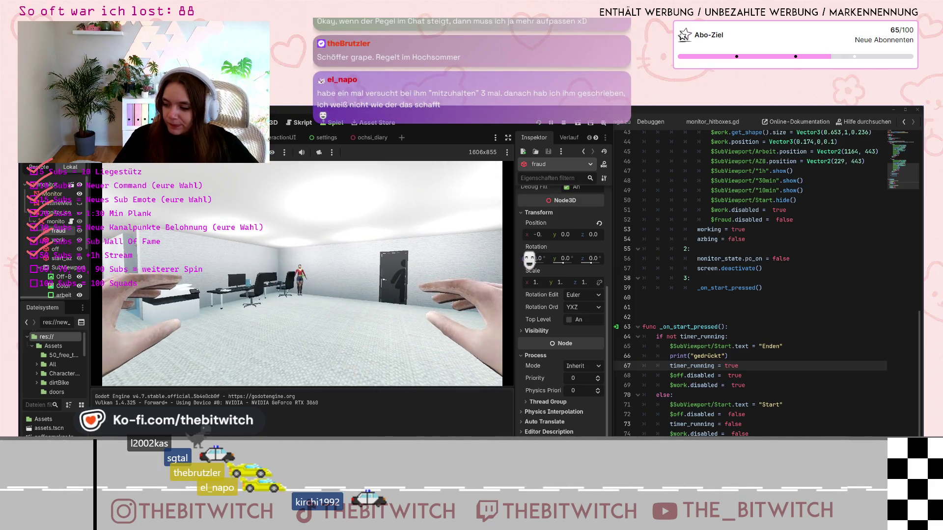
pyautogui.press('a')
pyautogui.press('w')
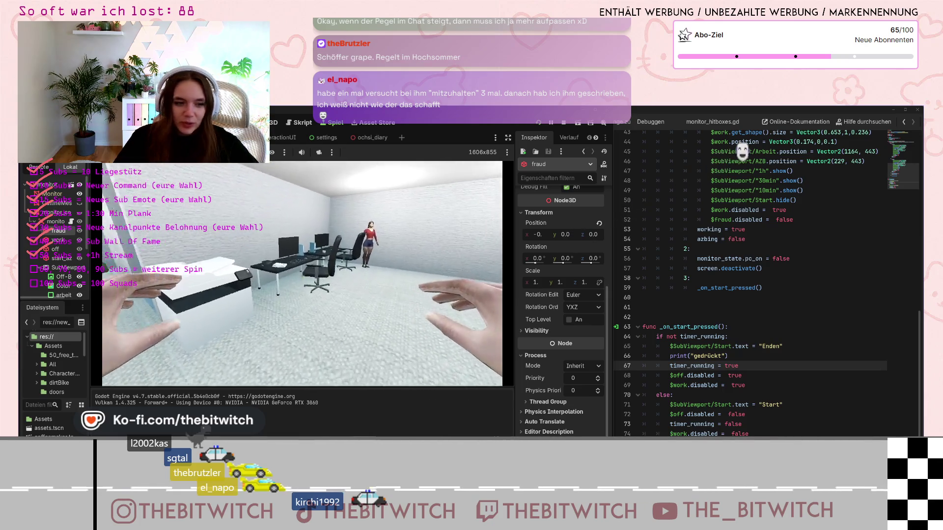
pyautogui.click(302, 276)
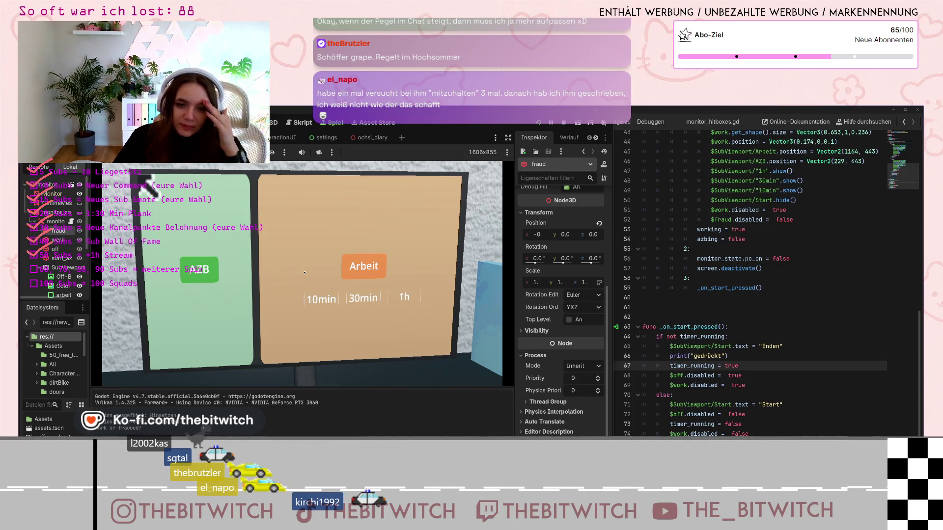
# Open AZB, toggle its timer on and off, then leave the monitor and open the pause menu
pyautogui.click(208, 280)
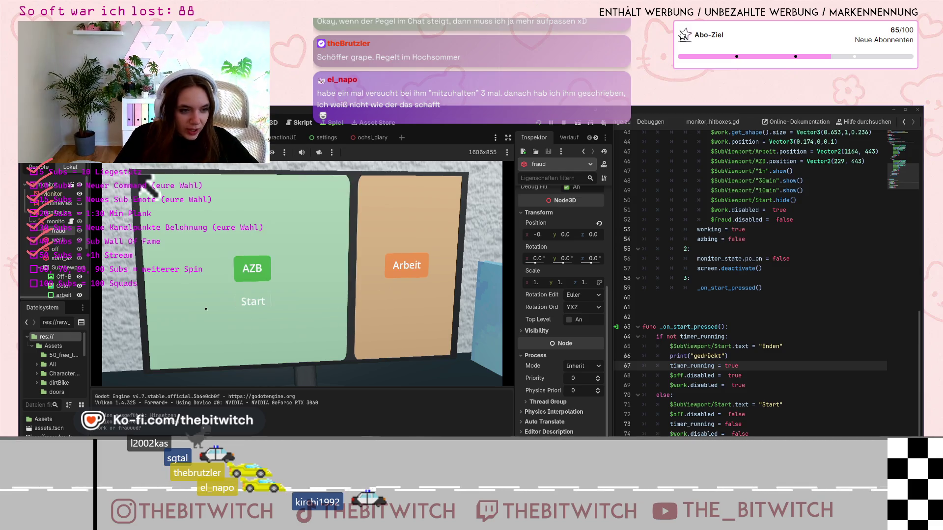
pyautogui.click(253, 301)
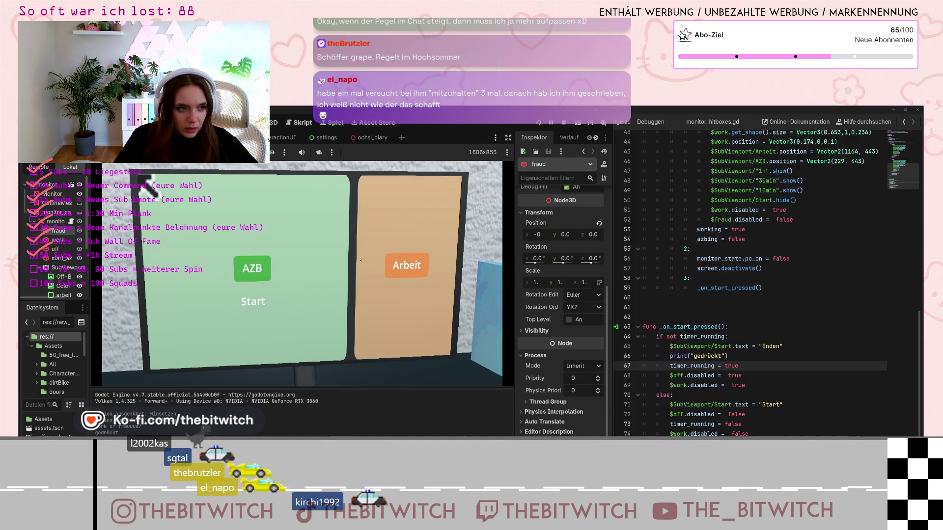
pyautogui.click(255, 300)
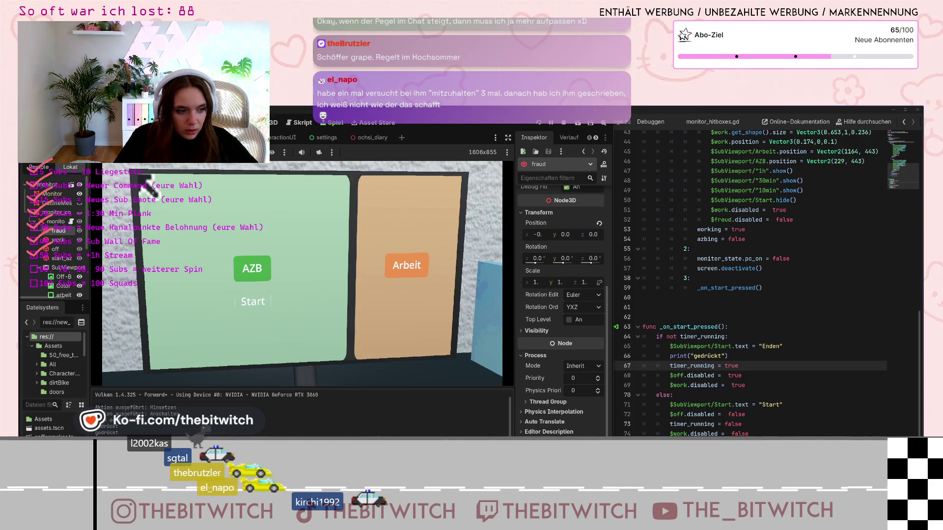
pyautogui.press('Escape')
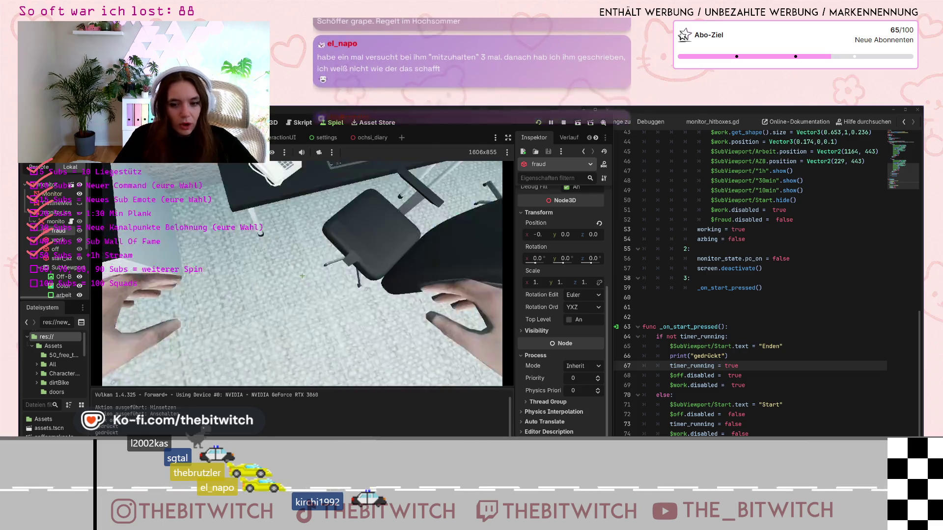
pyautogui.press('Escape')
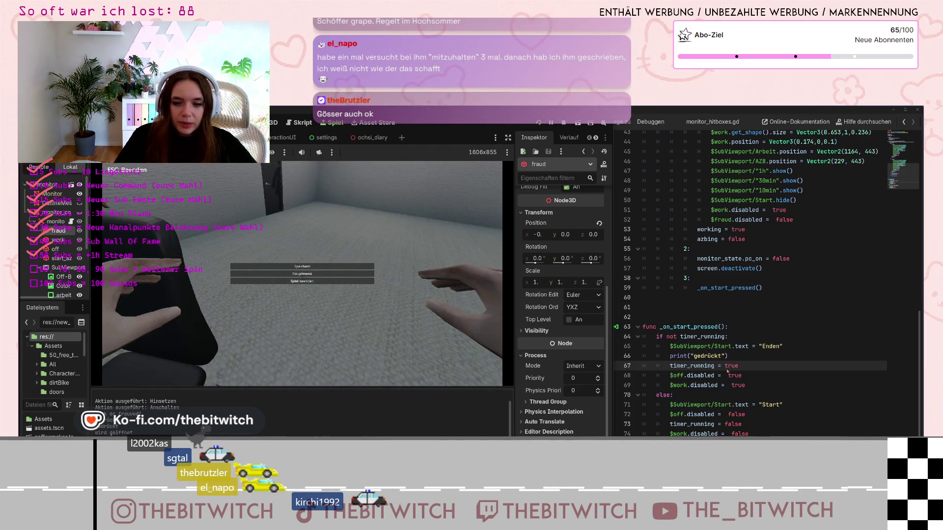
pyautogui.click(727, 372)
pyautogui.moveTo(785, 356); pyautogui.dragTo(786, 348)
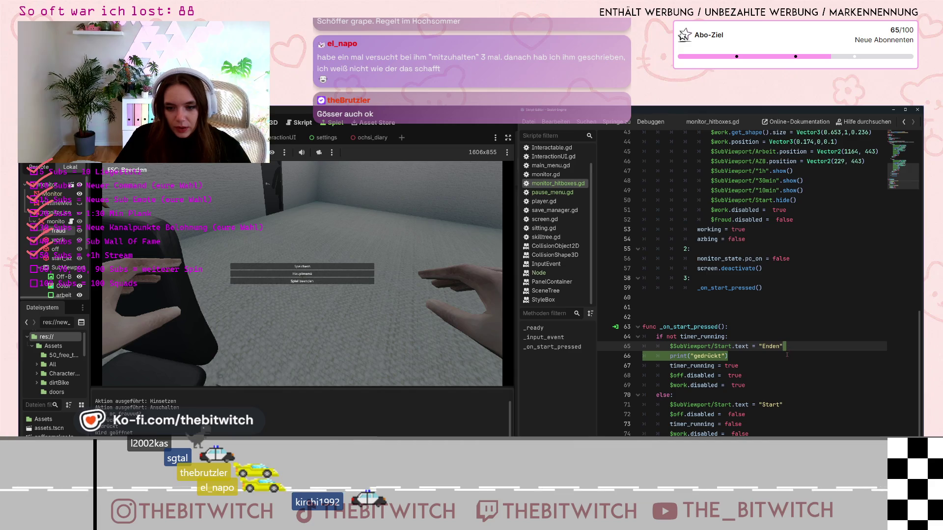
# Delete the print("gedrückt") line and blank line 61, then resume the paused game
pyautogui.press('BackSpace')
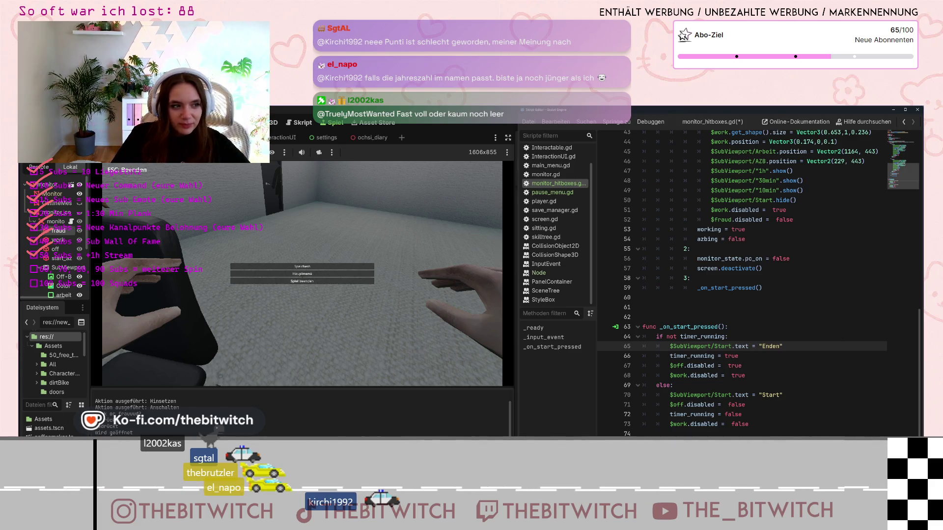
pyautogui.click(760, 388)
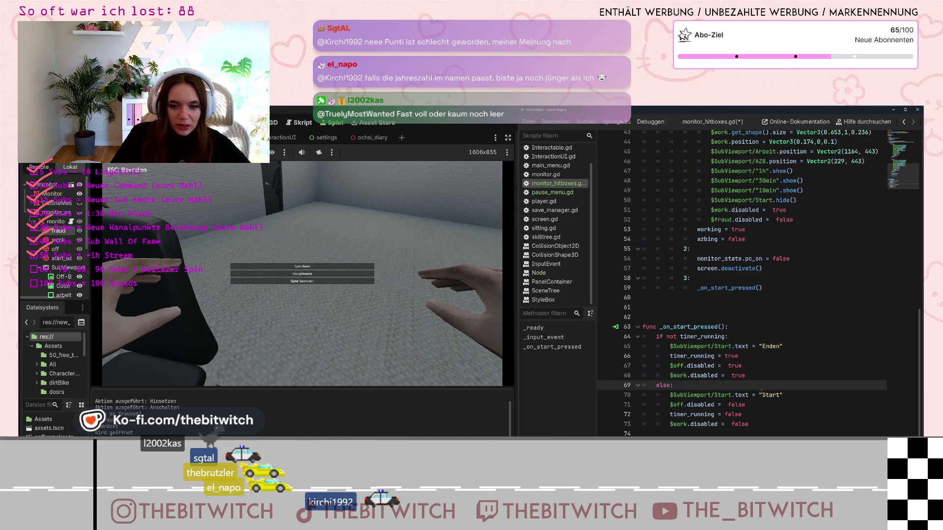
pyautogui.click(666, 311)
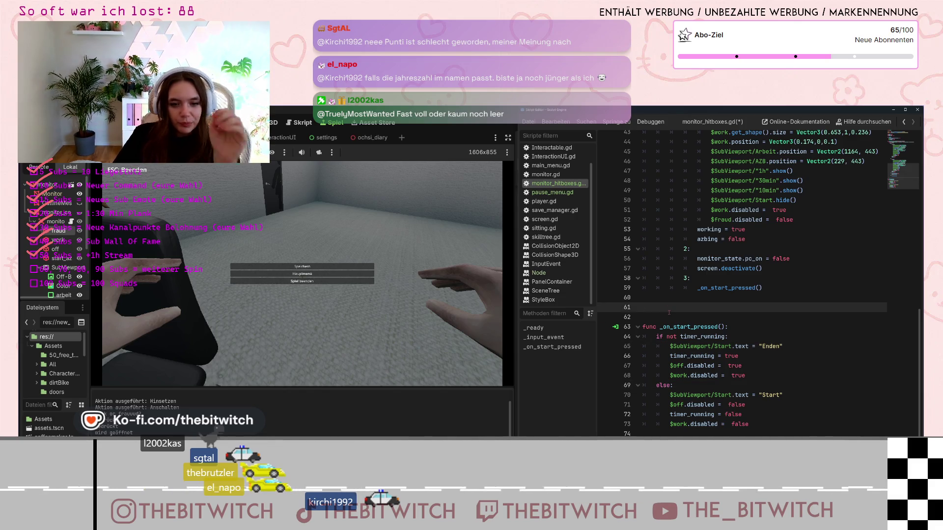
pyautogui.press('BackSpace')
pyautogui.press('BackSpace')
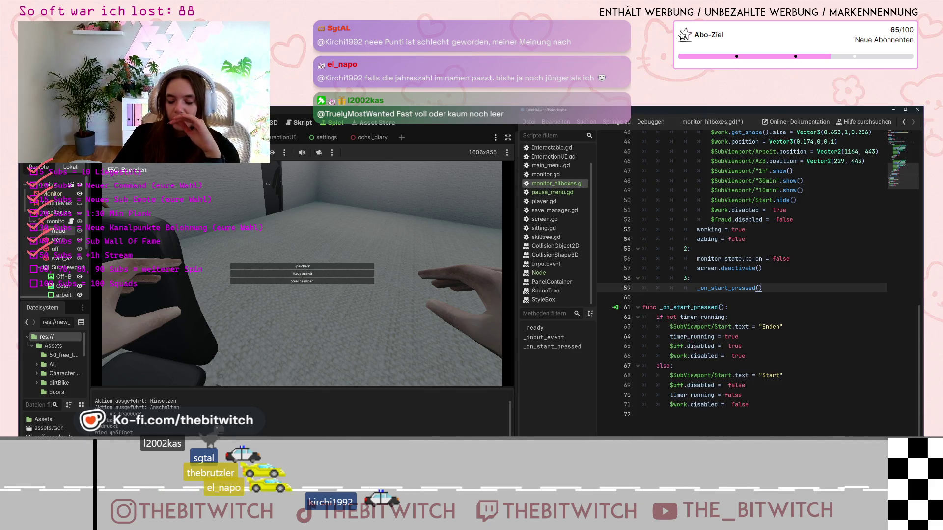
pyautogui.click(219, 171)
pyautogui.press('Escape')
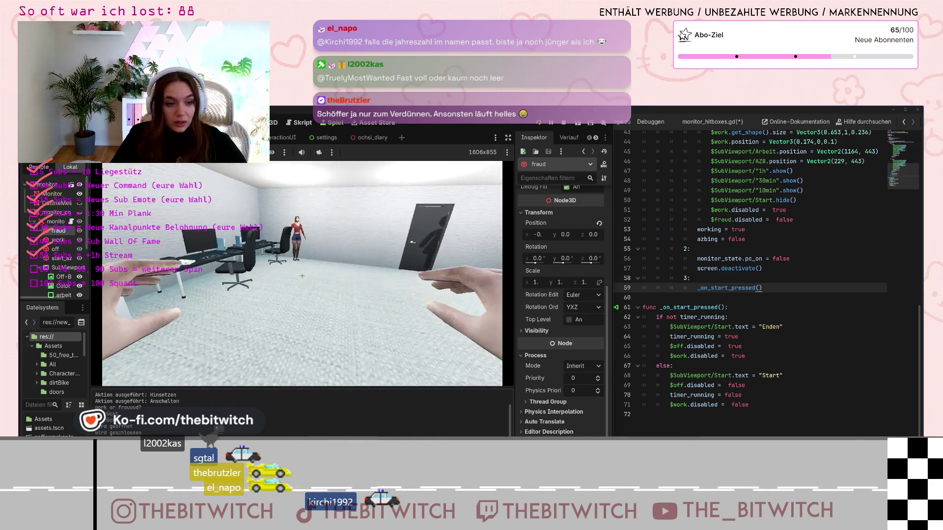
# Sit down at the office desk and switch the monitor on
pyautogui.press('e')
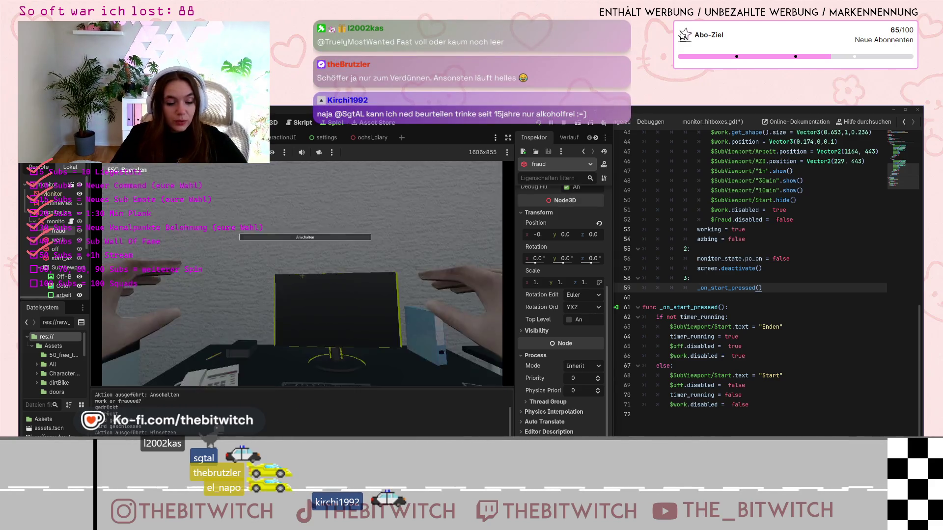
pyautogui.press('e')
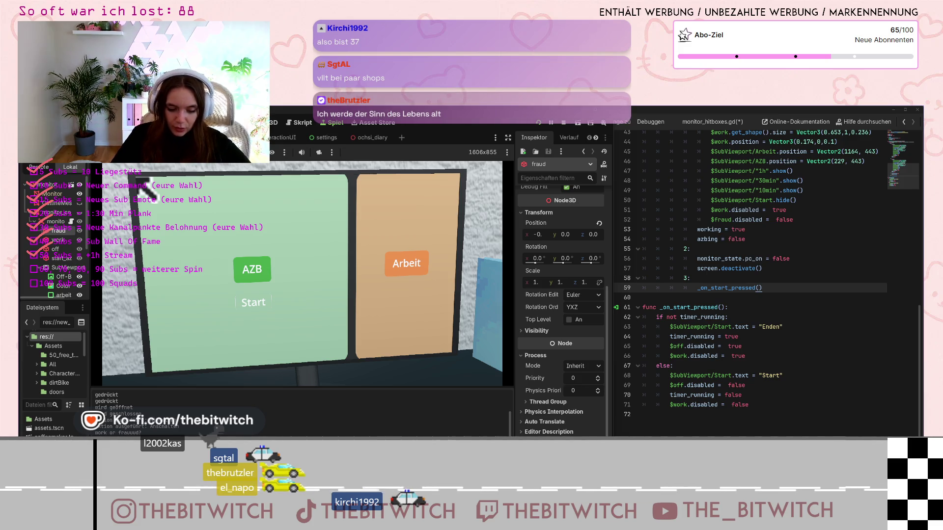
# Toggle the in-game monitor button between Start and Enden five times, ending on Enden, then return to the script
pyautogui.click(254, 303)
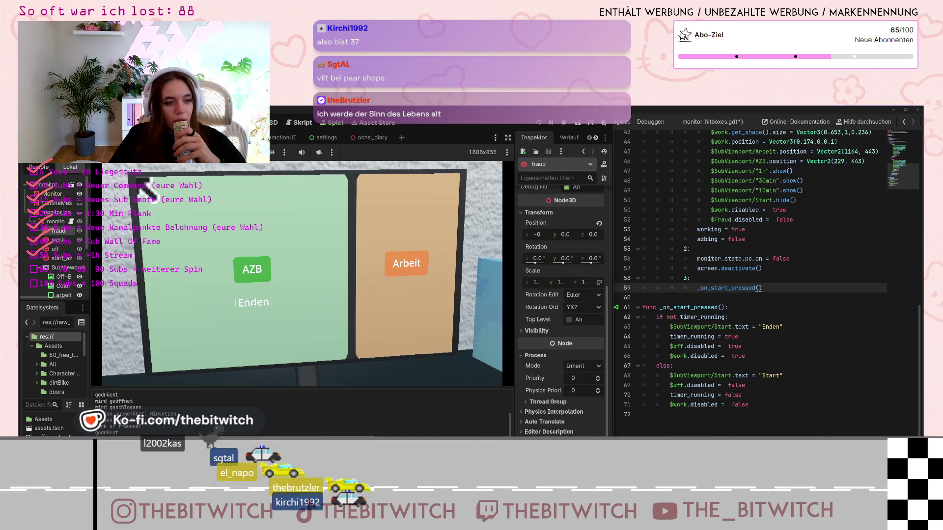
pyautogui.click(254, 305)
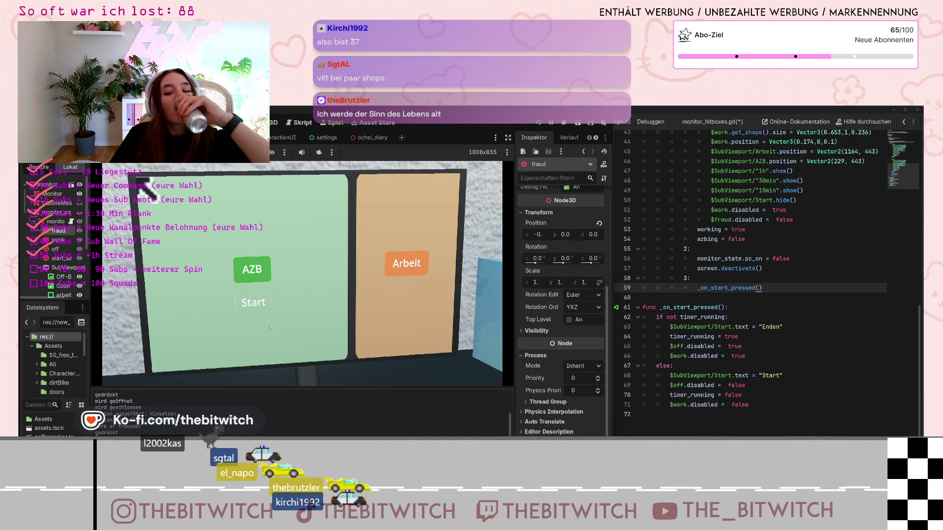
pyautogui.click(263, 303)
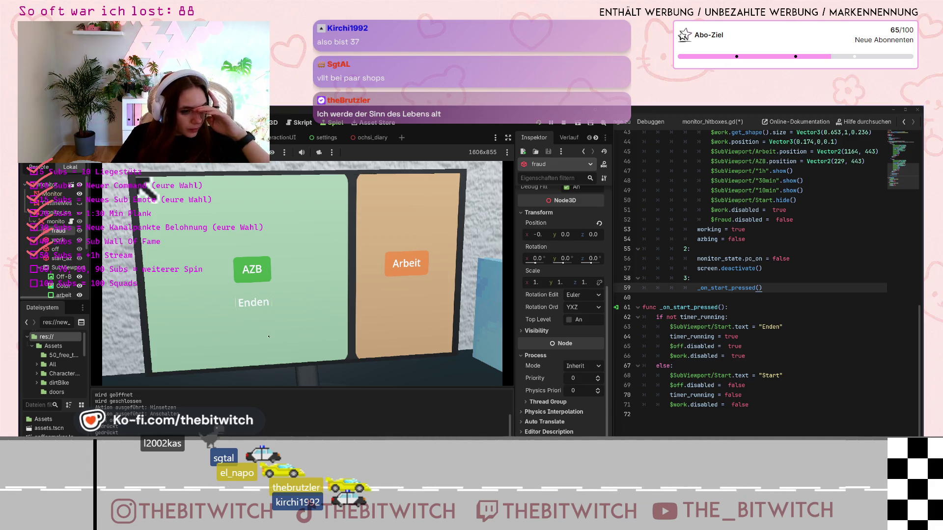
pyautogui.click(258, 302)
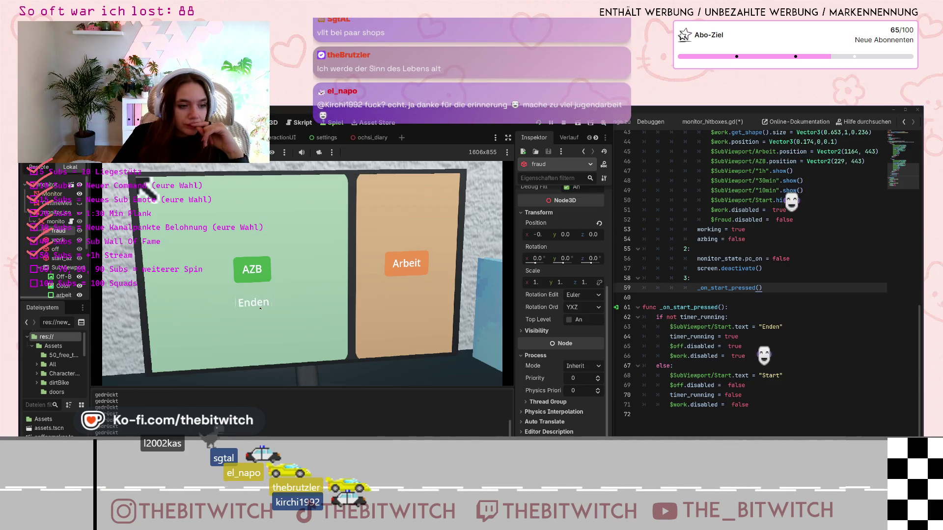
pyautogui.click(261, 309)
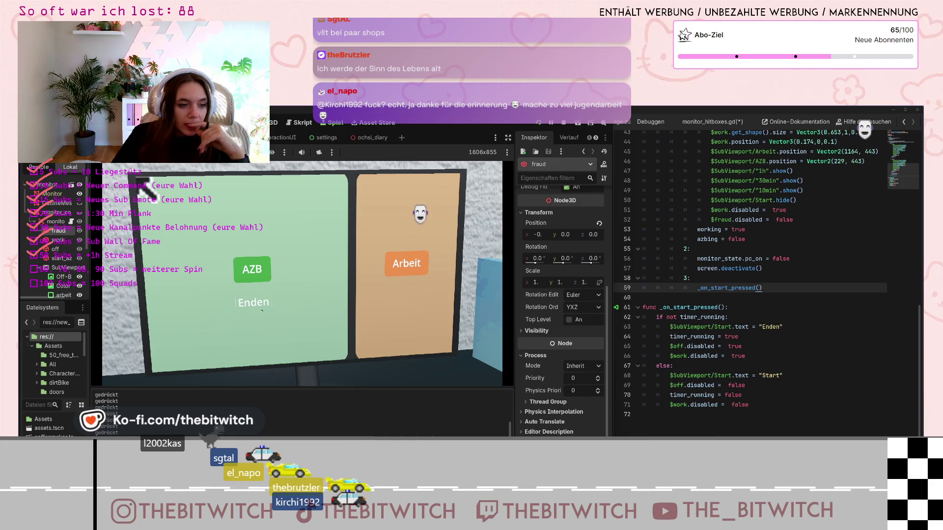
pyautogui.click(747, 366)
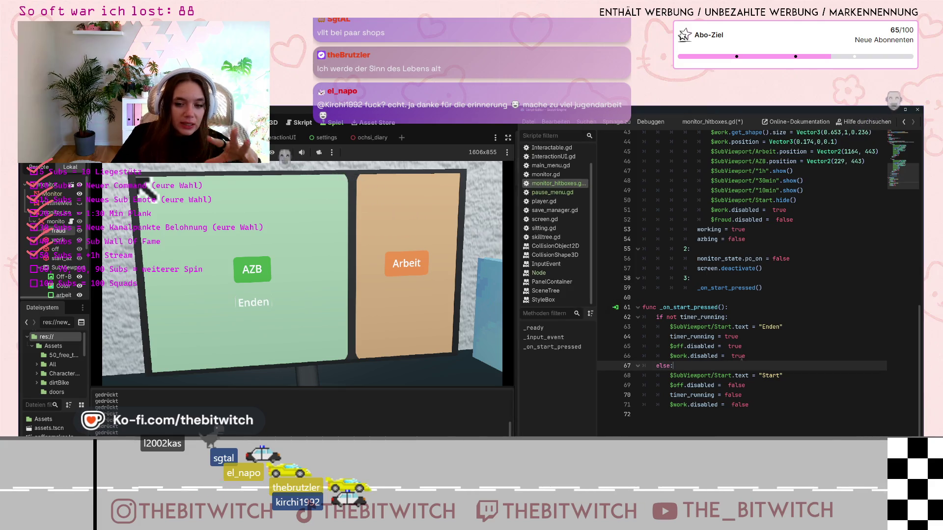
# Insert an empty line after line 66, then select the SubViewport node showing size 1920 × 1080
pyautogui.click(747, 355)
pyautogui.press('Return')
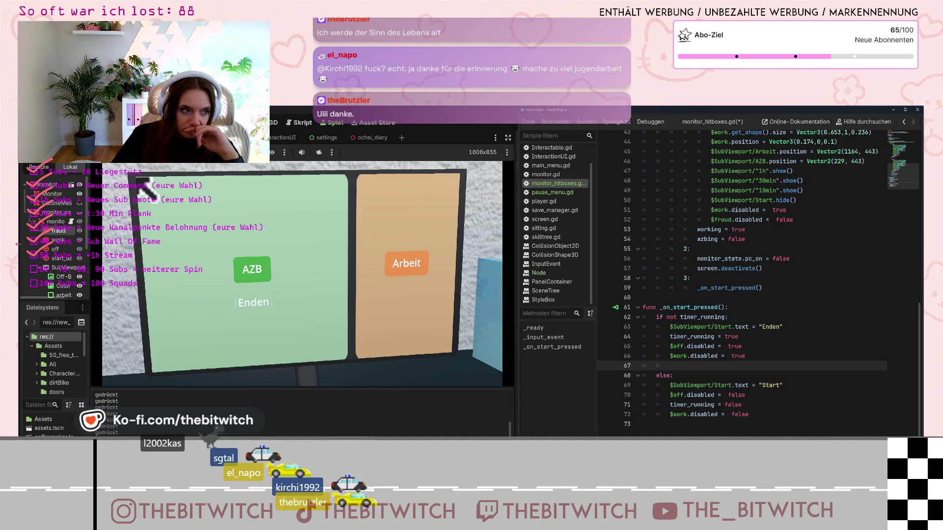
pyautogui.scroll(-3, 57, 247)
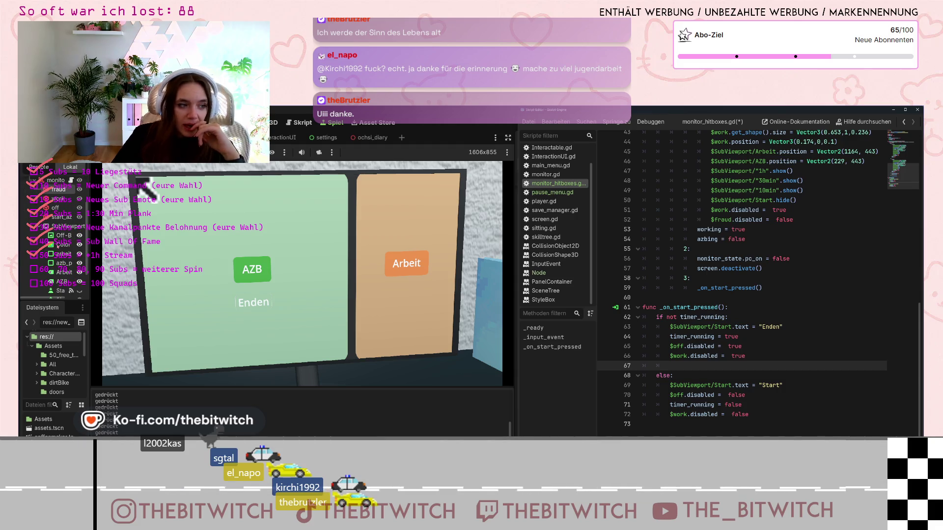
pyautogui.scroll(-2, 57, 247)
pyautogui.scroll(5, 58, 230)
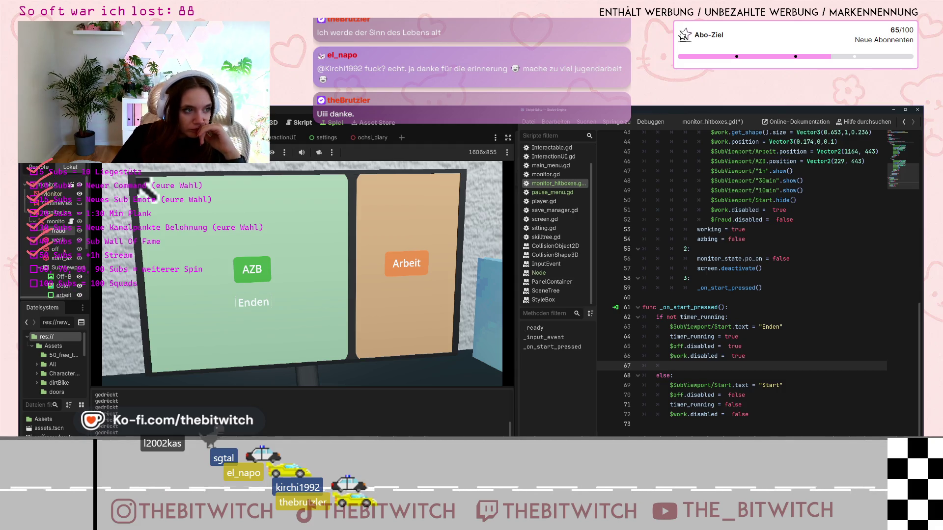
pyautogui.click(58, 231)
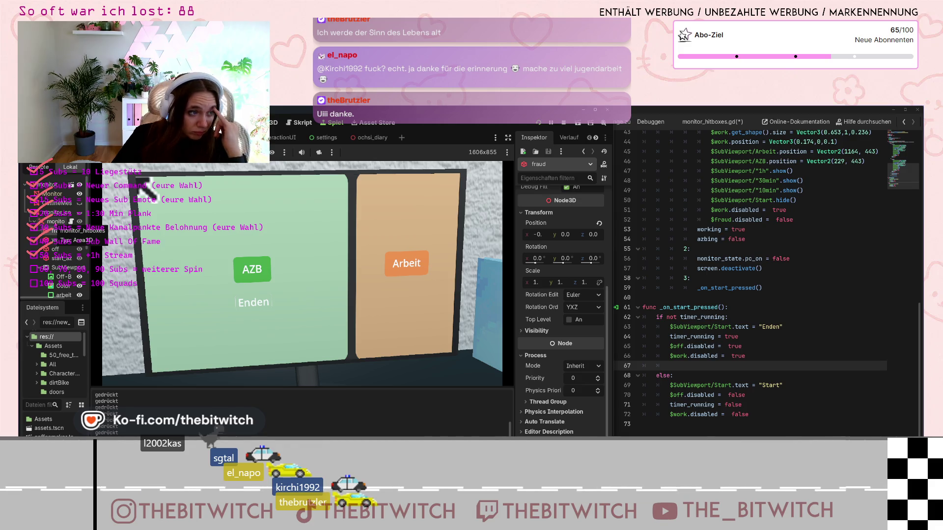
pyautogui.click(66, 268)
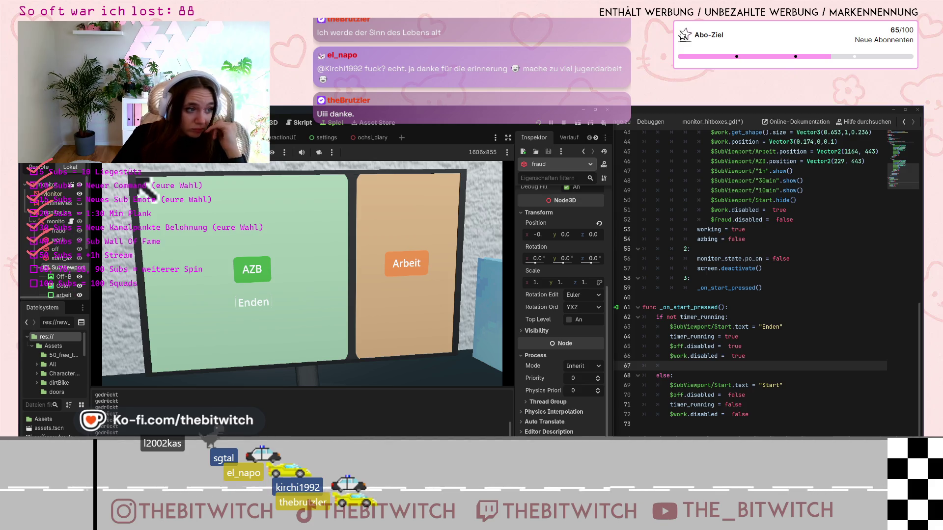
# Add a Timer child node to monitor_hitboxes via the node search
pyautogui.click(56, 221)
pyautogui.rightClick(59, 221)
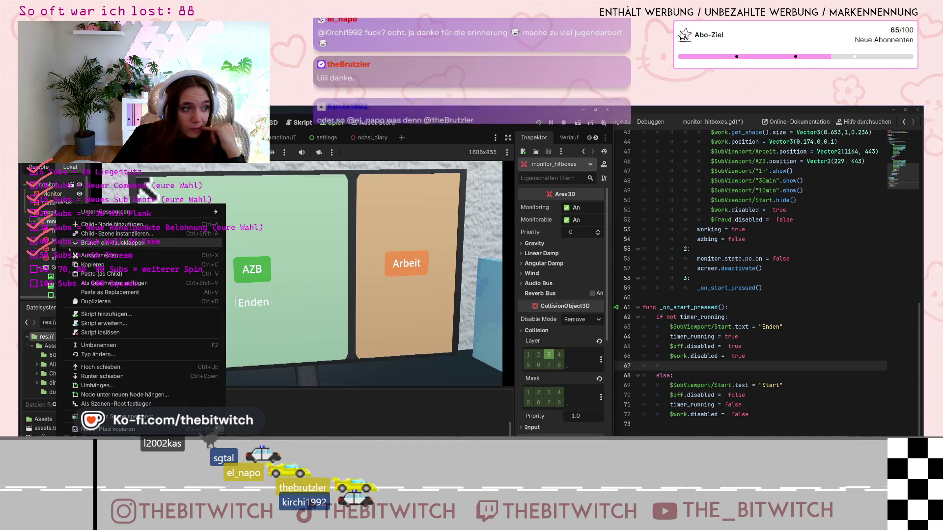
pyautogui.click(74, 223)
pyautogui.write('coll')
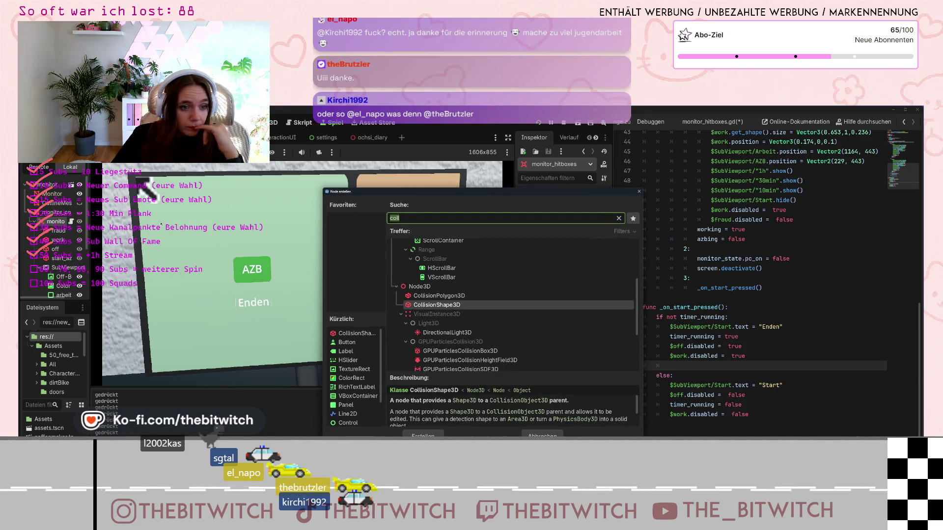
pyautogui.write('timer')
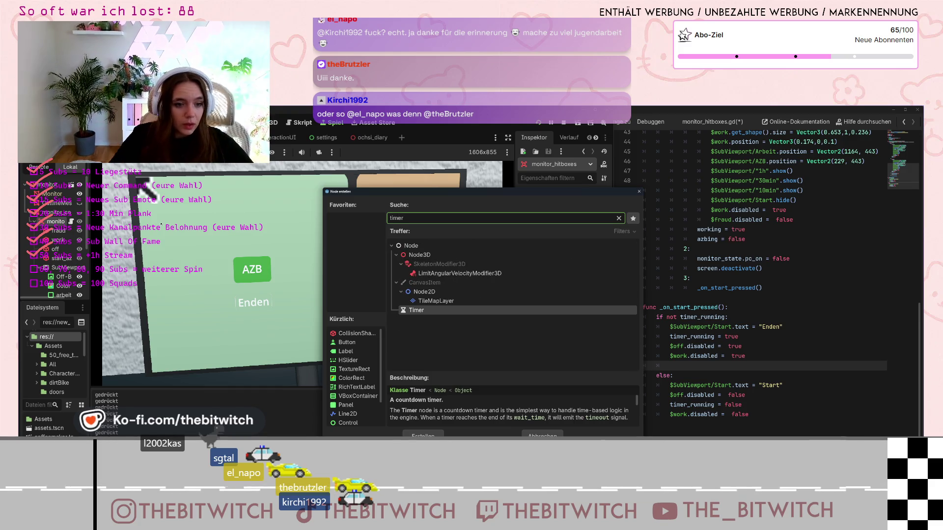
pyautogui.click(420, 311)
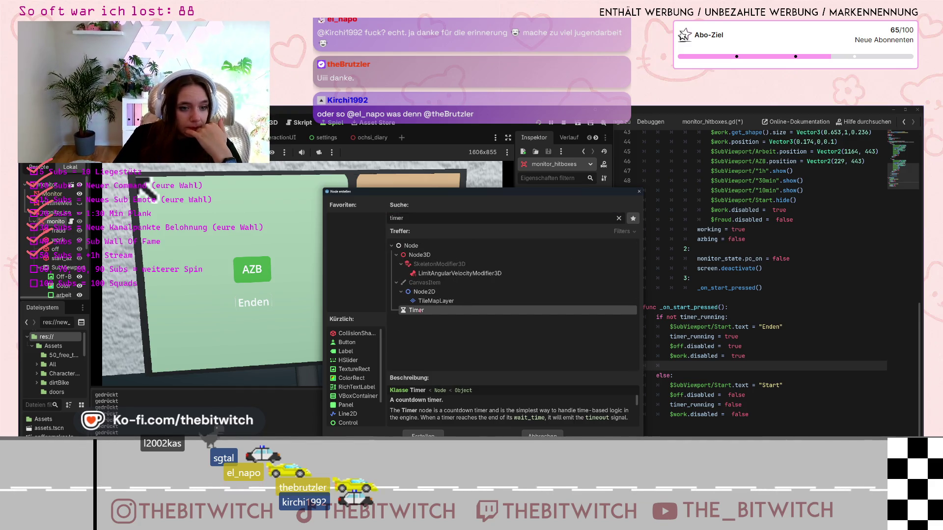
pyautogui.doubleClick(421, 311)
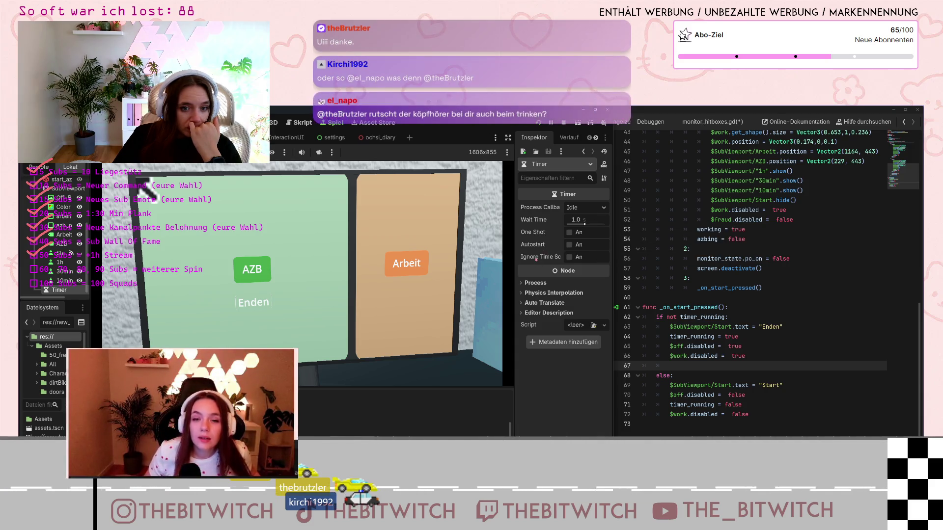
# Review the new Timer's signals and keep its process callback on Idle, then begin adding a child under SubViewport
pyautogui.click(595, 138)
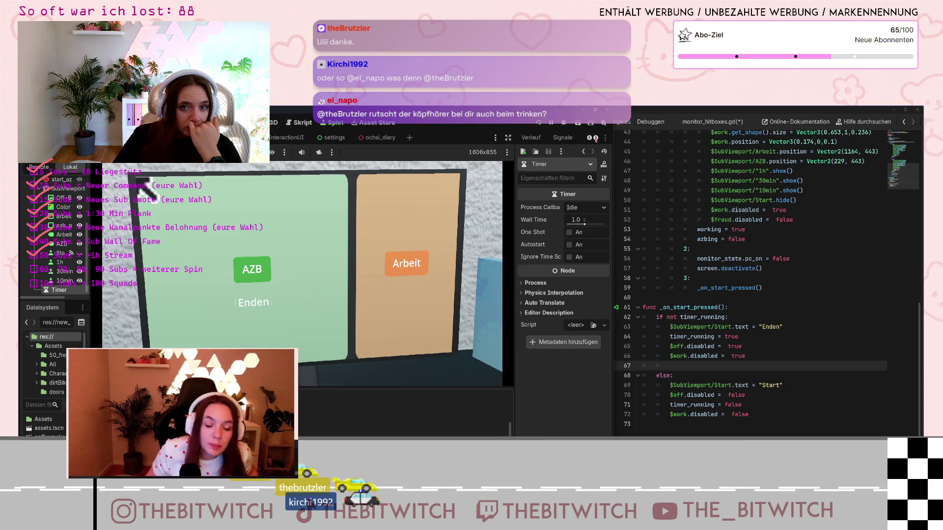
pyautogui.click(563, 138)
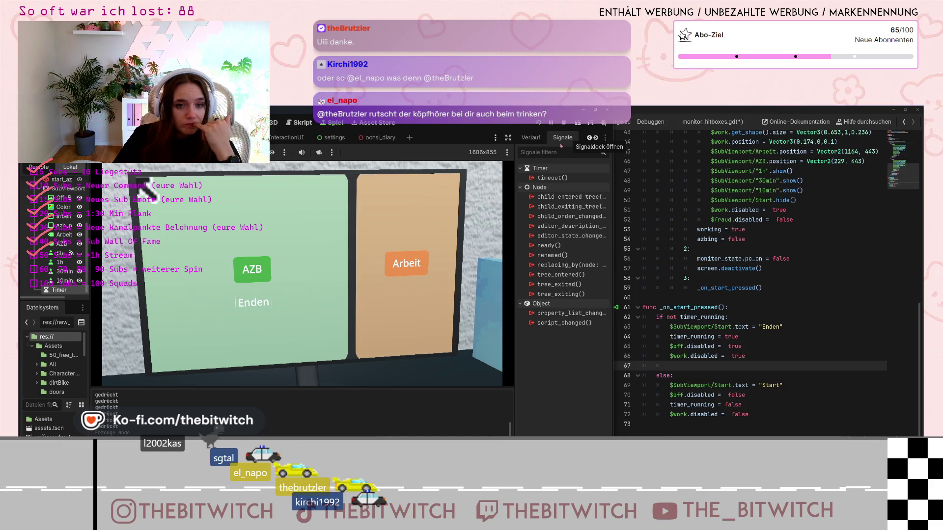
pyautogui.click(536, 138)
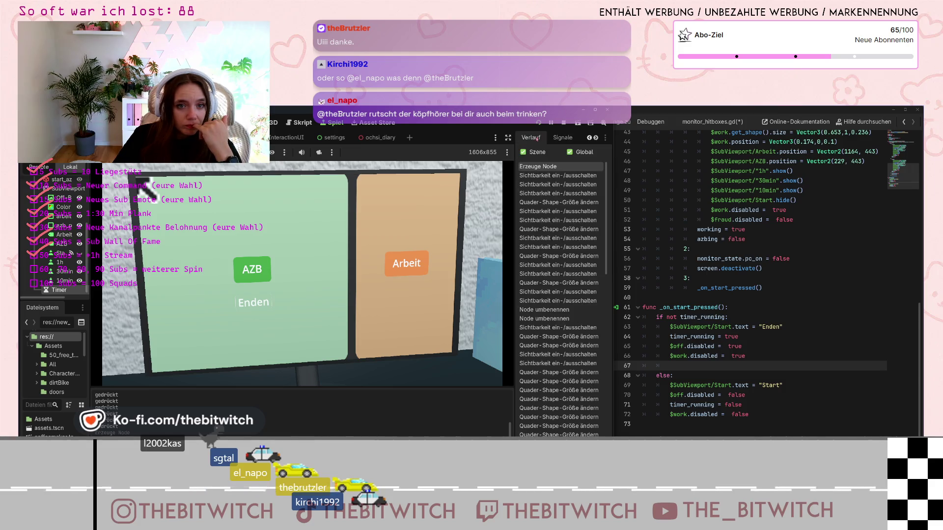
pyautogui.scroll(1, 540, 138)
pyautogui.click(543, 139)
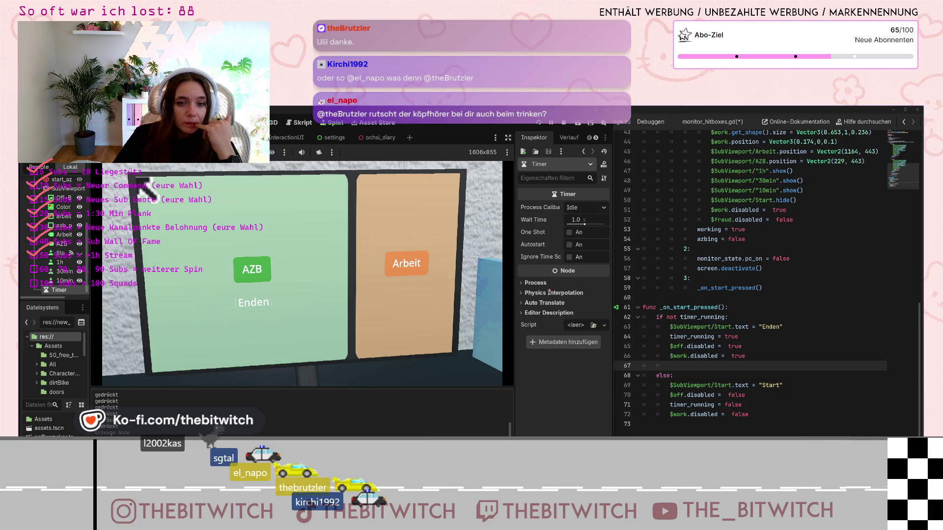
pyautogui.click(588, 207)
pyautogui.click(588, 207)
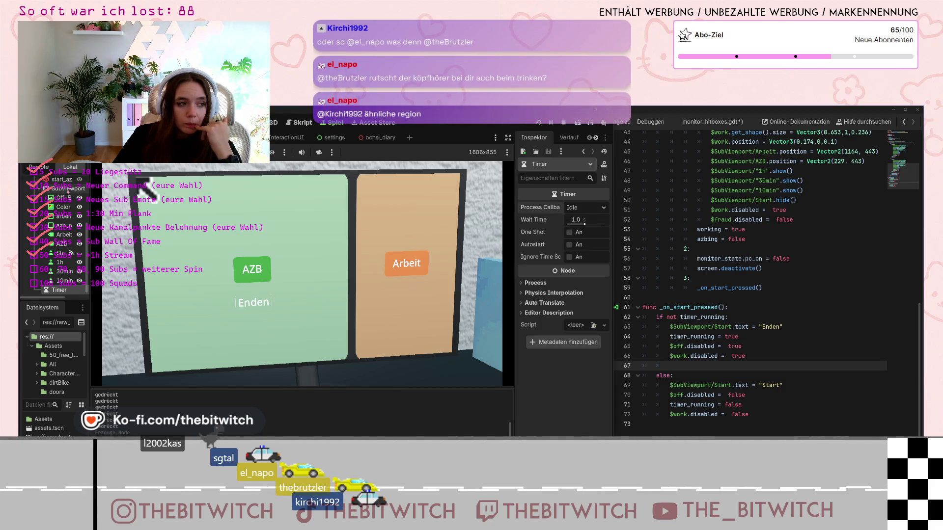
pyautogui.rightClick(69, 189)
pyautogui.click(122, 197)
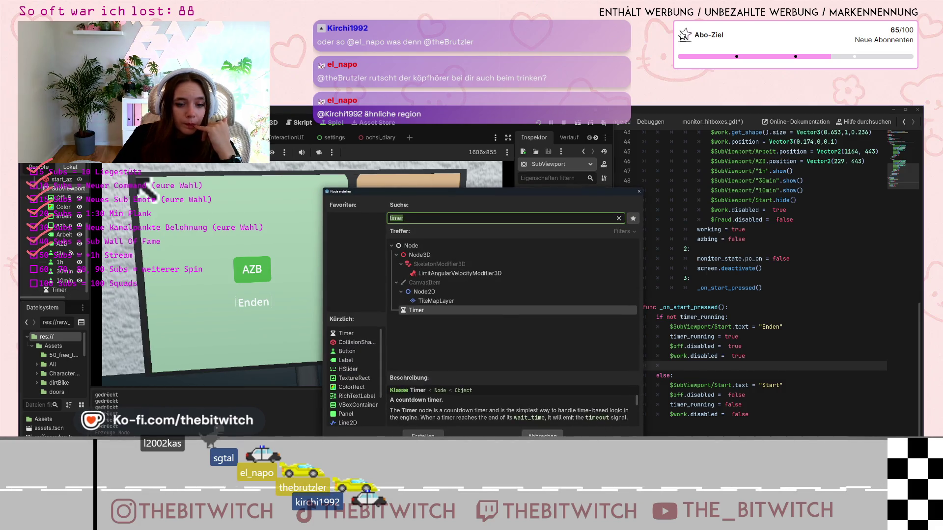
# Add the Timer under SubViewport and select its timeout() signal in the Signals panel
pyautogui.click(423, 435)
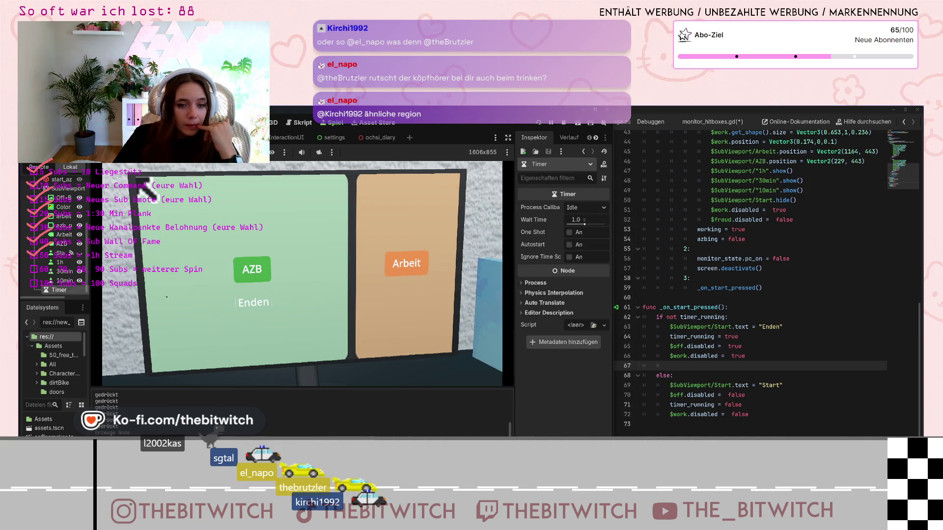
pyautogui.click(528, 283)
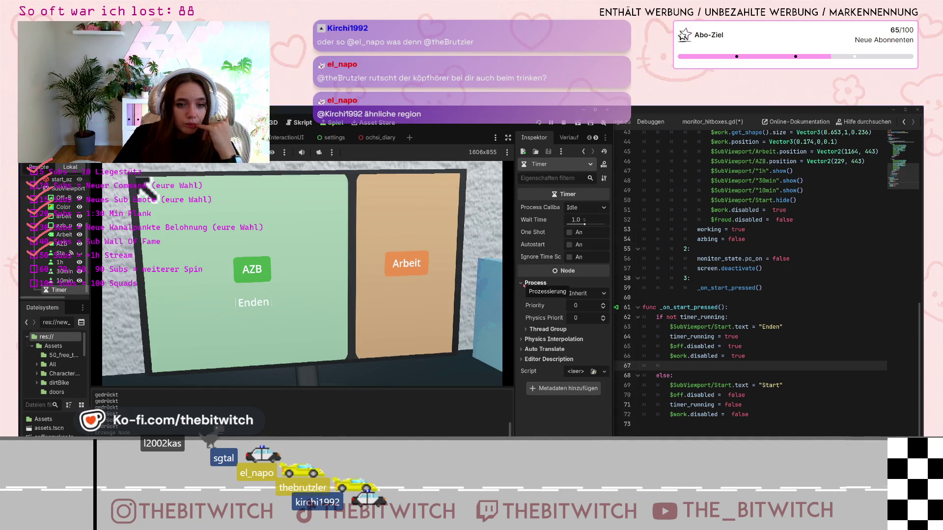
pyautogui.click(524, 284)
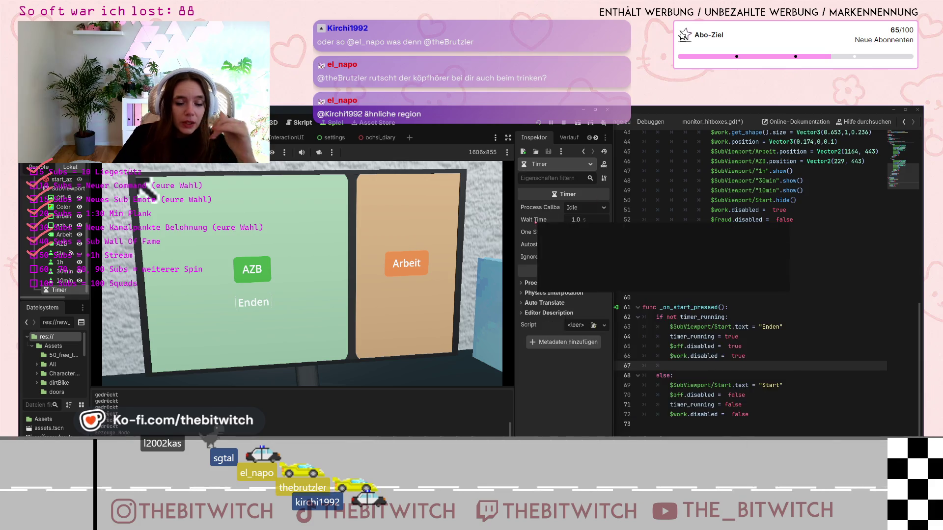
pyautogui.click(596, 138)
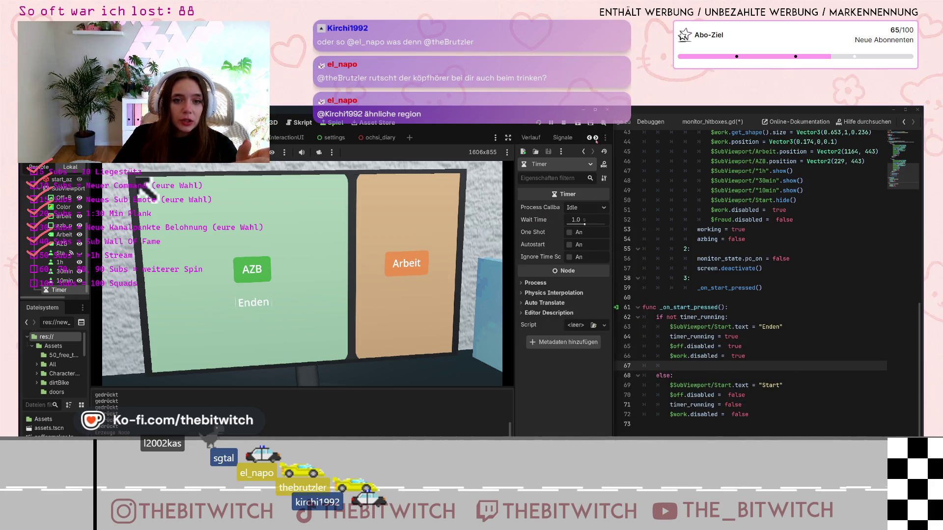
pyautogui.click(558, 139)
pyautogui.click(547, 178)
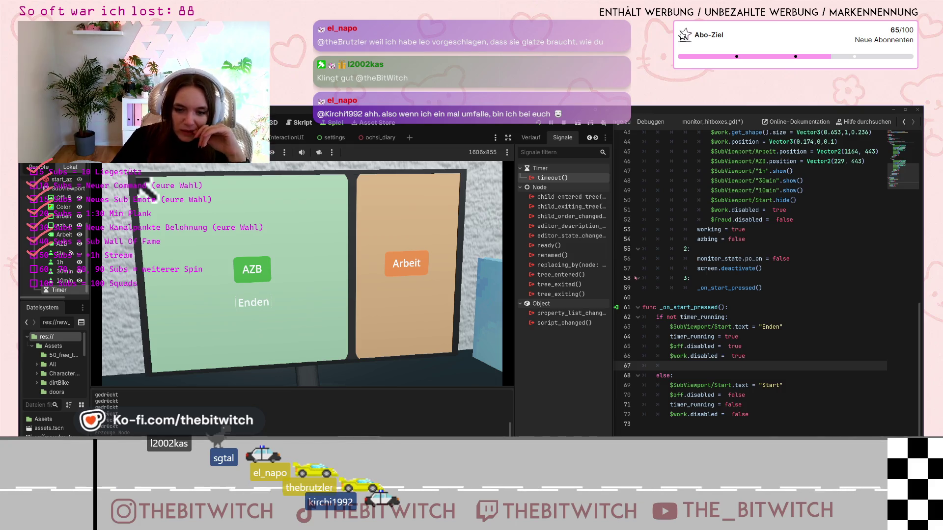
# Connect timeout() to a new _on_timer_timeout function and delete its '-> void' return type
pyautogui.doubleClick(566, 180)
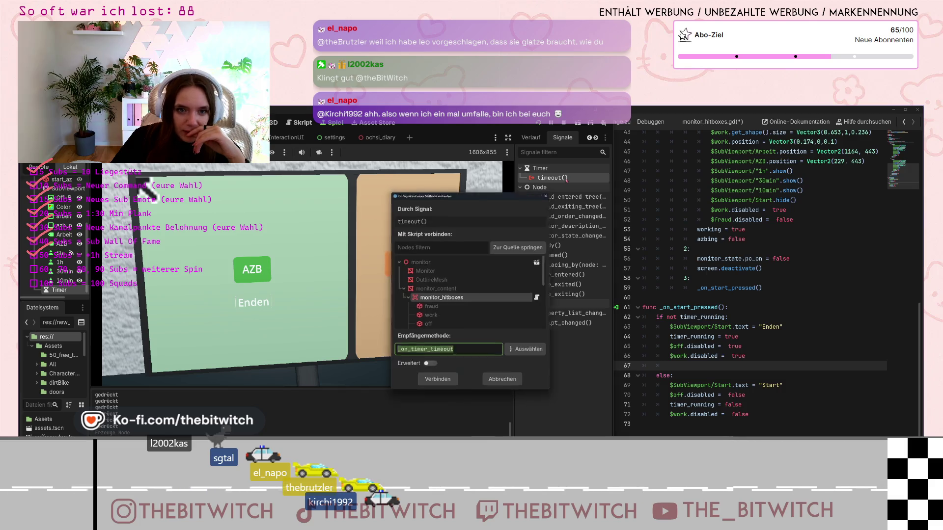
pyautogui.click(436, 383)
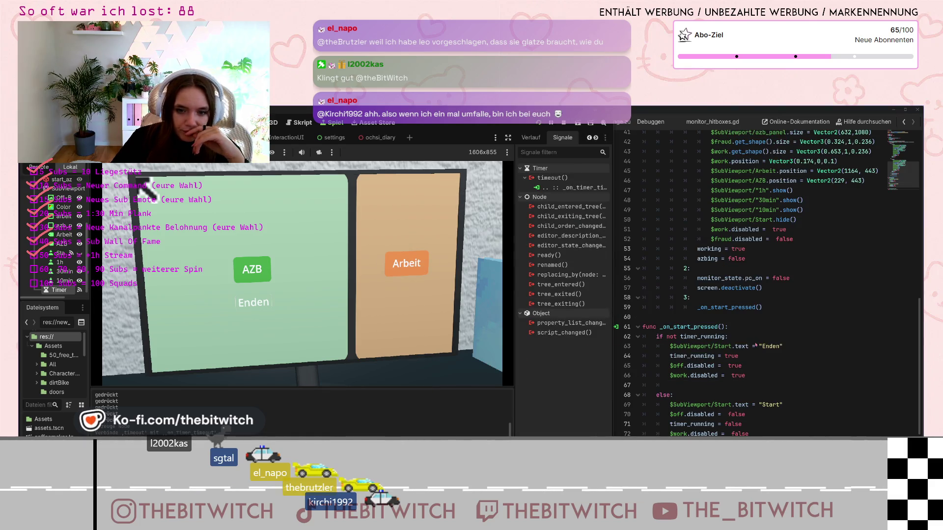
pyautogui.scroll(-1, 755, 345)
pyautogui.click(745, 424)
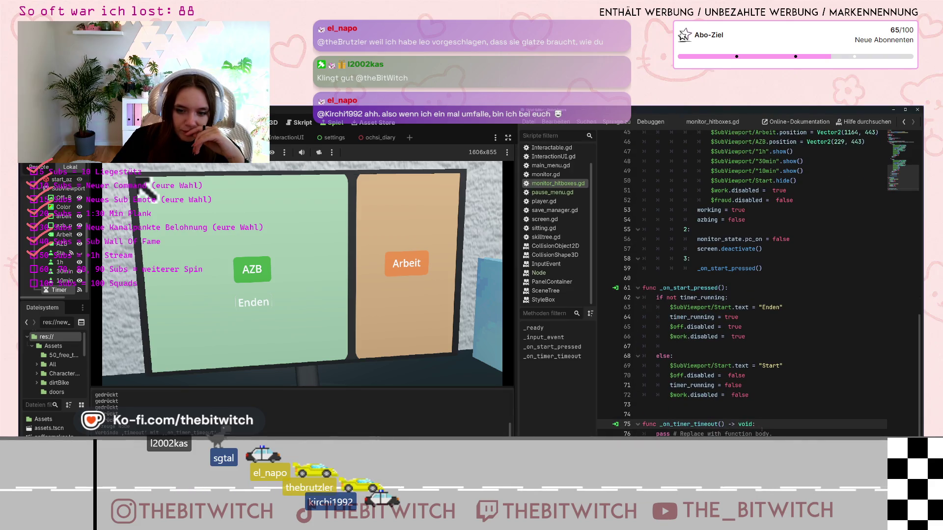
pyautogui.press('Right')
pyautogui.press('Right')
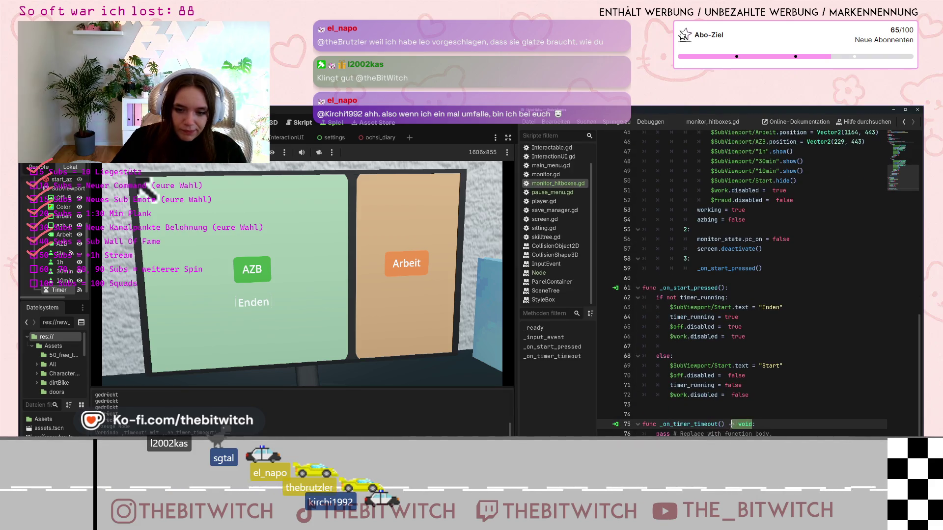
pyautogui.press('BackSpace')
pyautogui.press('BackSpace')
pyautogui.press('BackSpace')
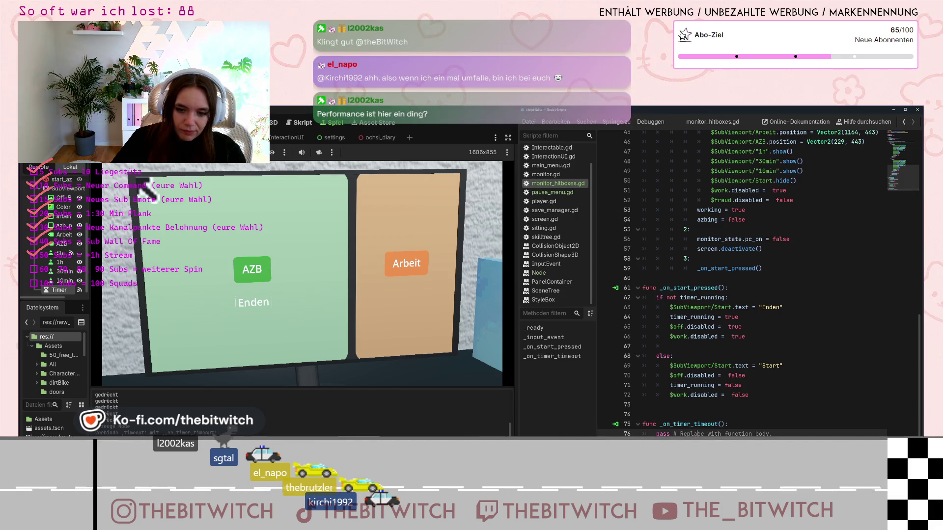
# Remove the placeholder 'pass' from _on_timer_timeout, leaving an indented empty body line
pyautogui.press('Down')
pyautogui.press('Home')
pyautogui.hotkey('shift', 'End')
pyautogui.press('BackSpace')
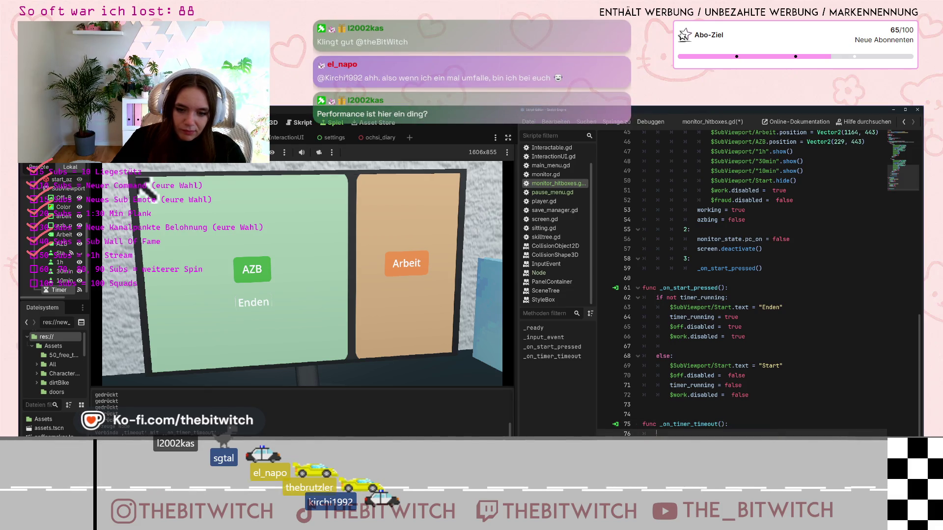
pyautogui.press('BackSpace')
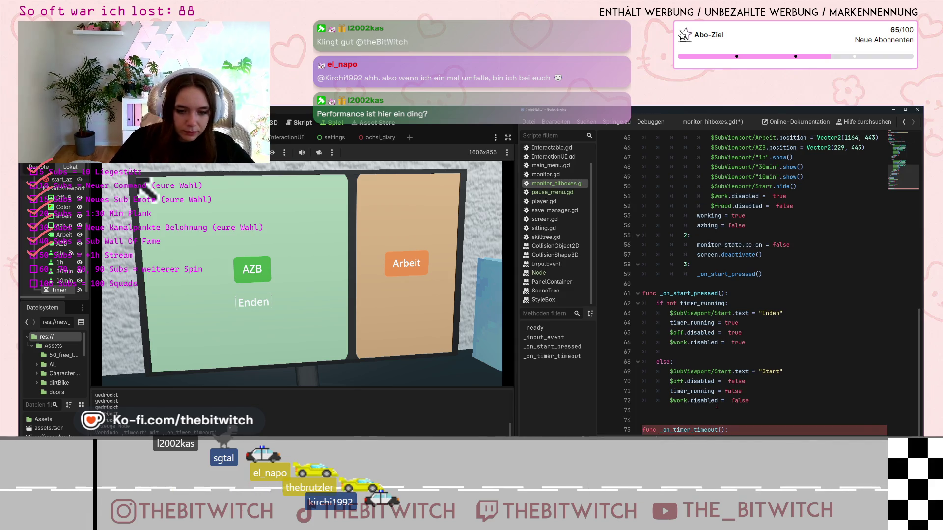
pyautogui.press('Return')
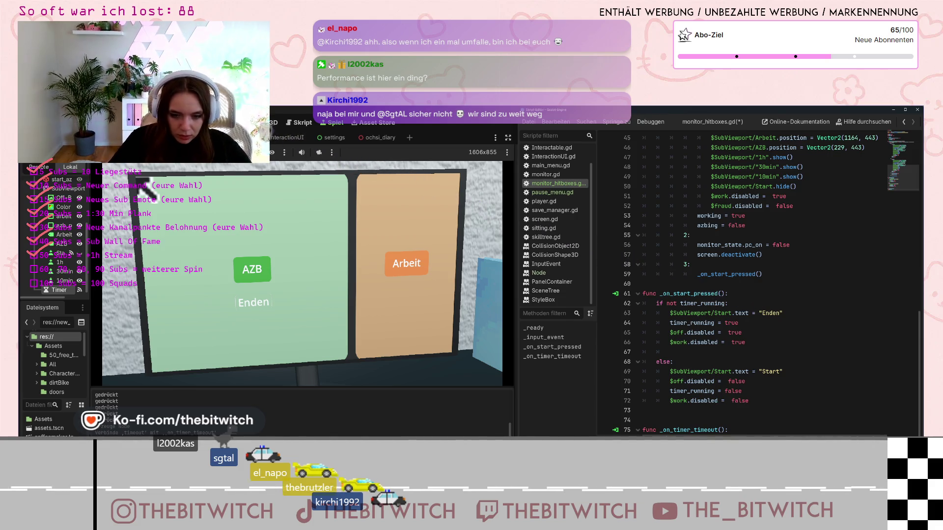
# Declare 'var timer = 0' on a new line below timer_running
pyautogui.scroll(15, 736, 209)
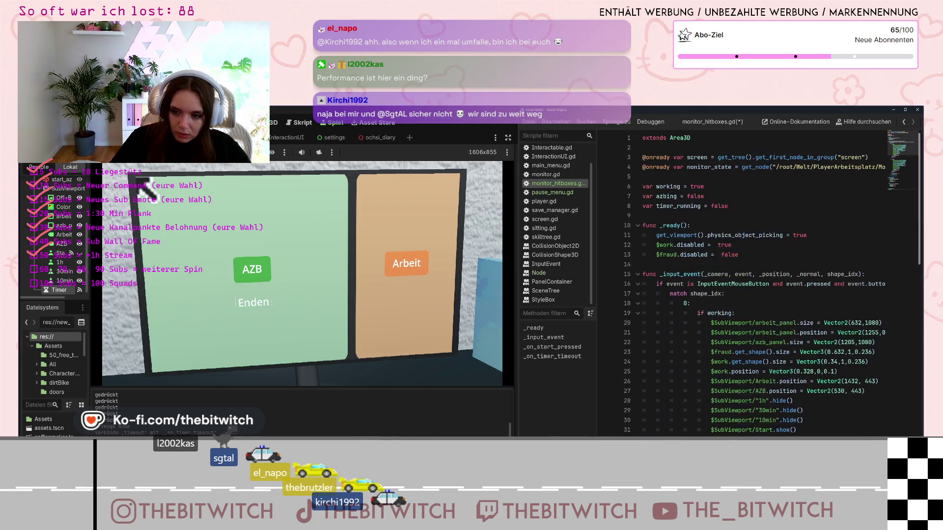
pyautogui.click(736, 209)
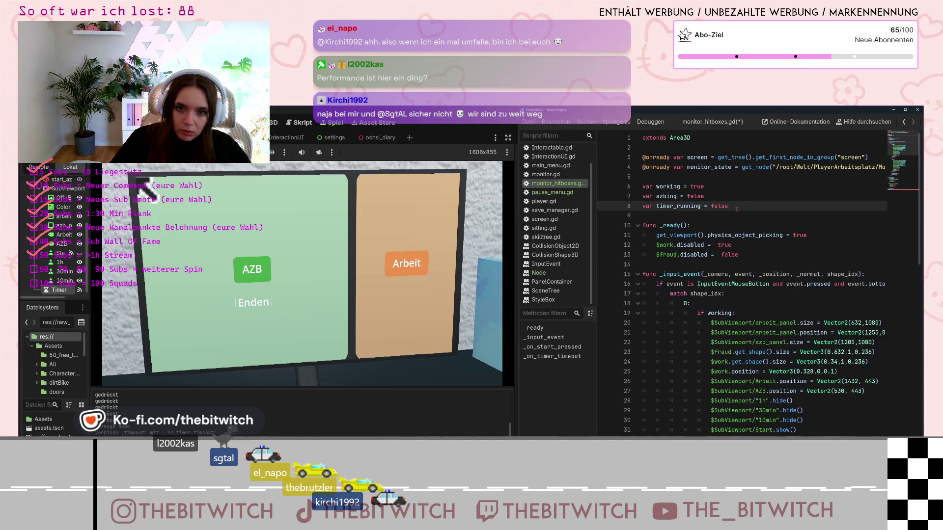
pyautogui.press('Return')
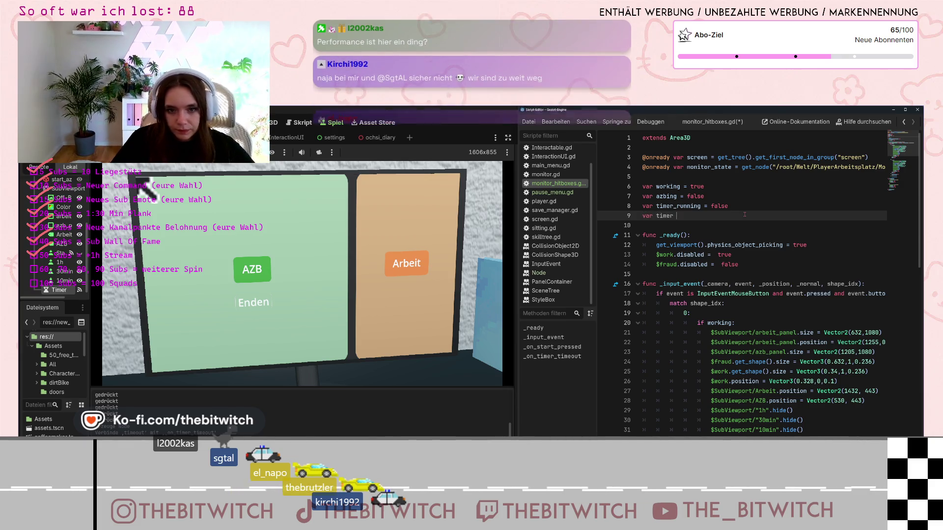
pyautogui.write('= 0')
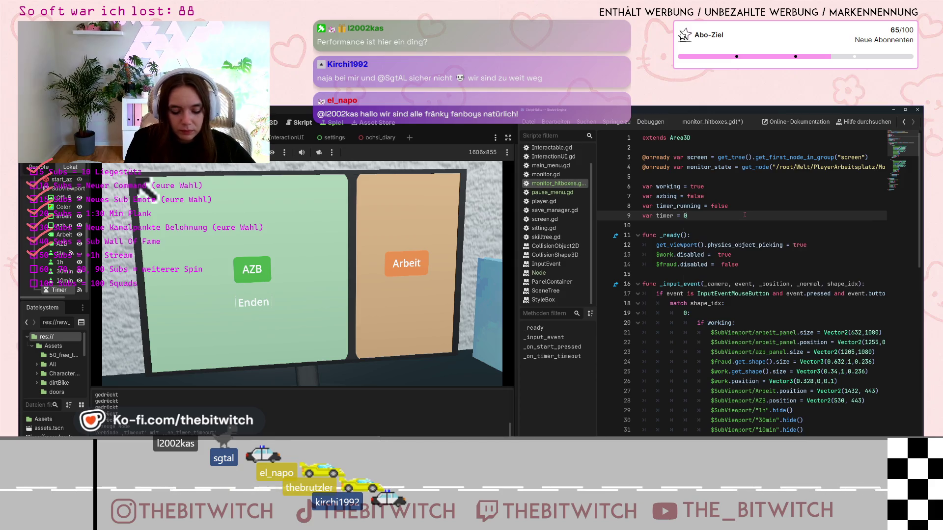
# Make _on_timer_timeout increment timer with 'timer += 1' and save monitor_hitboxes.gd
pyautogui.scroll(-15, 758, 318)
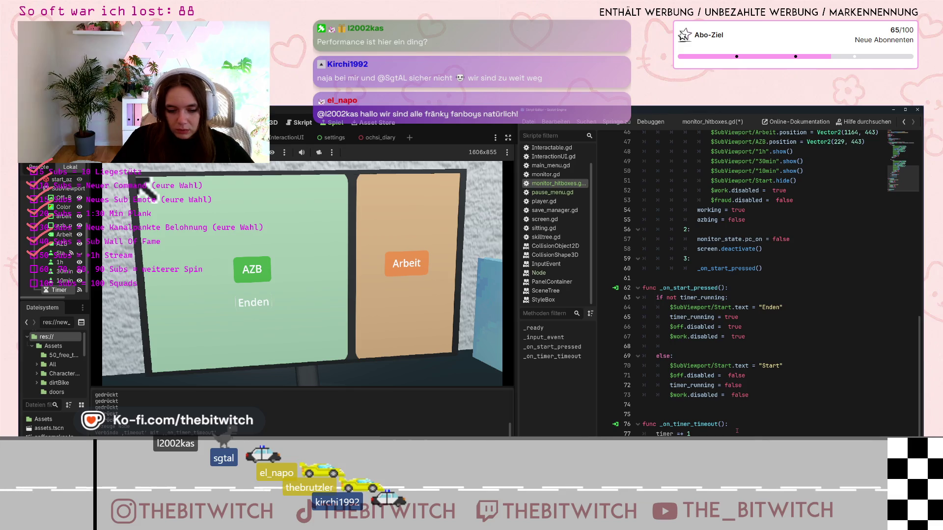
pyautogui.hotkey('ctrl', 'space')
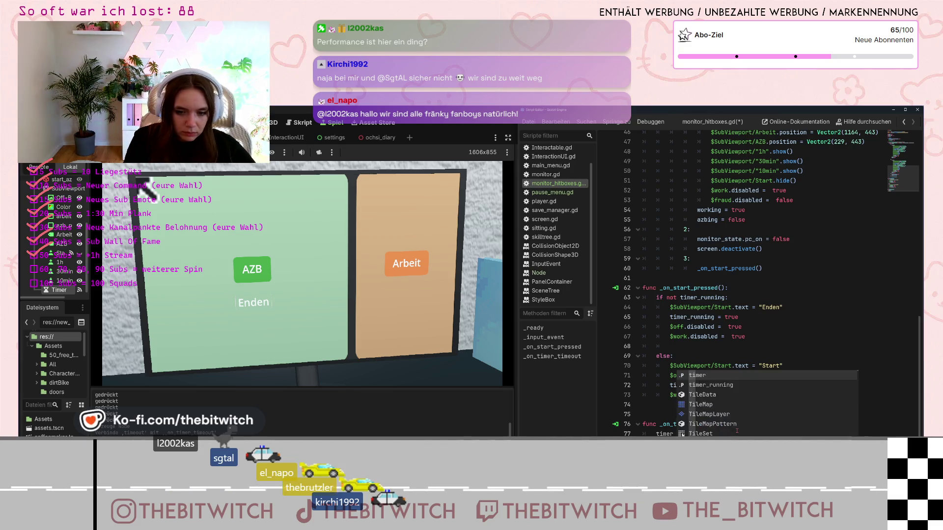
pyautogui.write('print')
pyautogui.press('Escape')
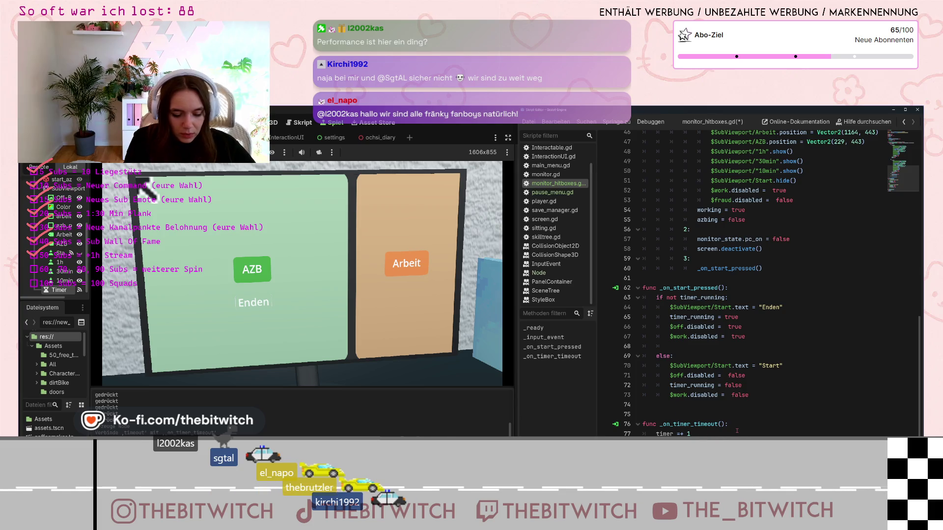
pyautogui.hotkey('ctrl', 'space')
pyautogui.press('Escape')
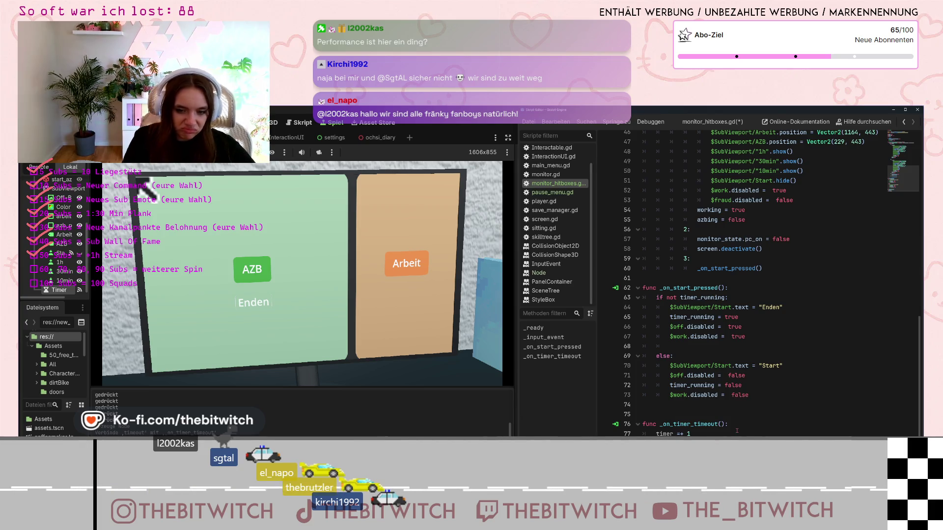
pyautogui.click(736, 414)
pyautogui.hotkey('ctrl', 's')
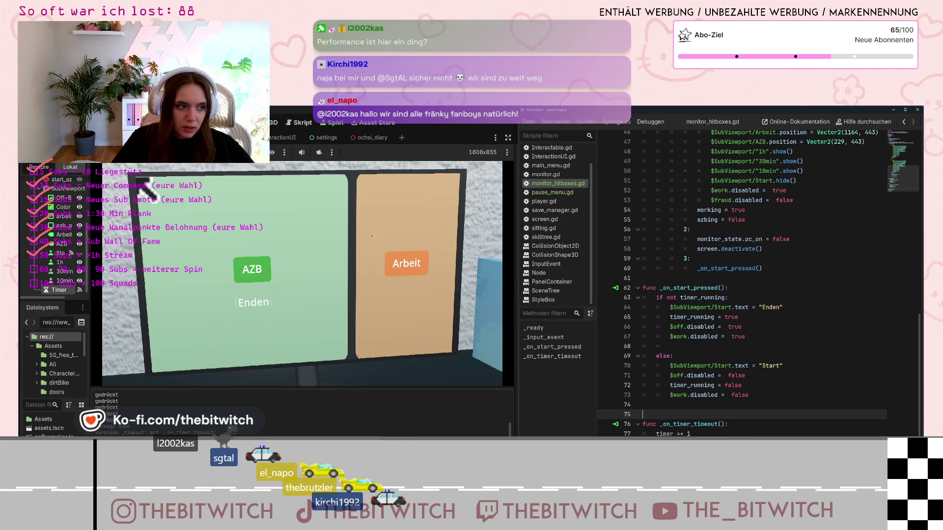
pyautogui.click(255, 305)
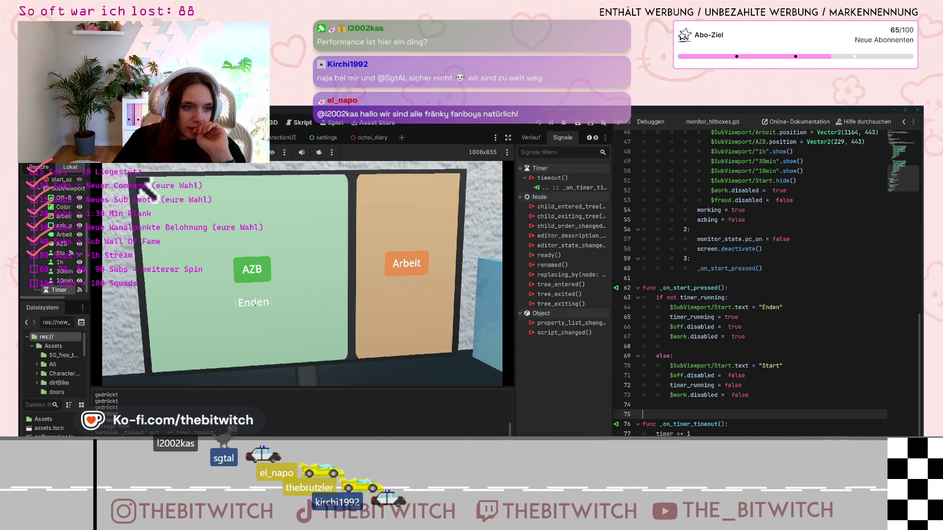
# Test the game's Start button, then view the Timer node's properties showing a 1.0 s wait time
pyautogui.click(254, 304)
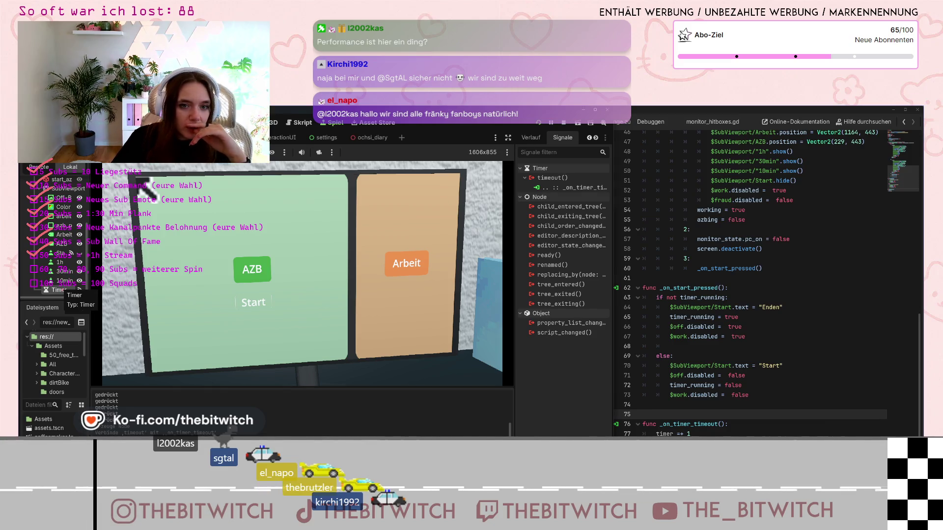
pyautogui.click(531, 142)
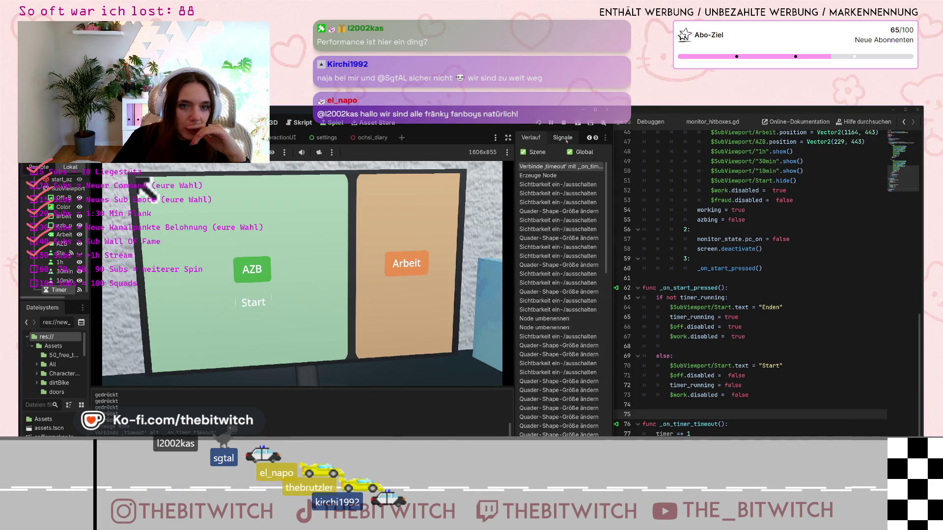
pyautogui.scroll(1, 550, 141)
pyautogui.click(550, 140)
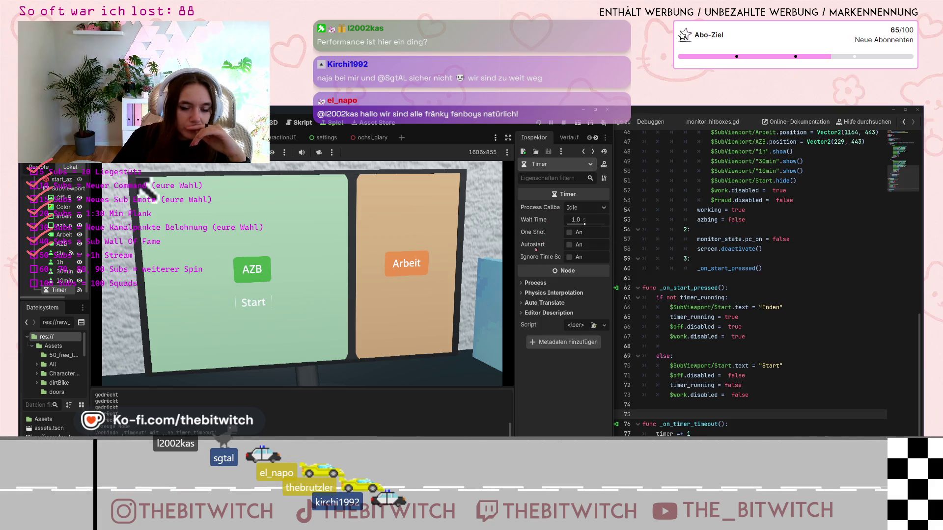
pyautogui.moveTo(535, 249)
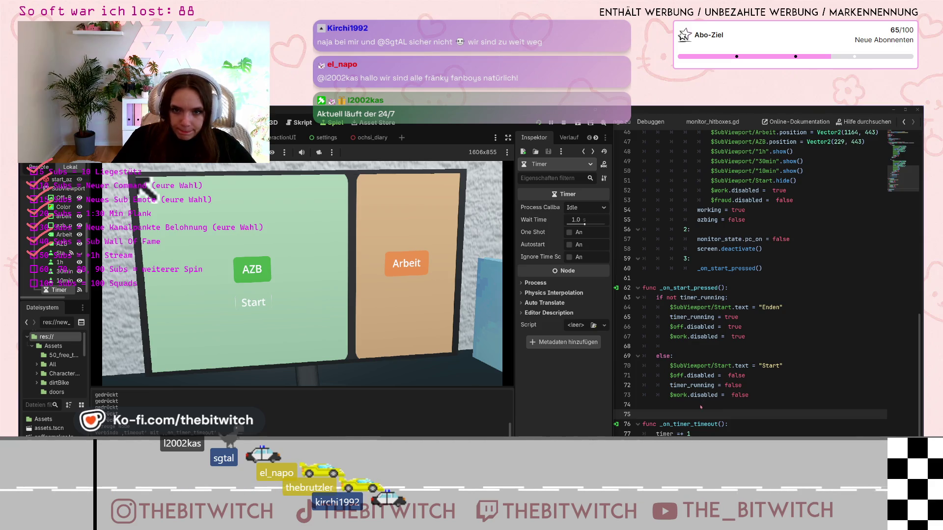
pyautogui.click(720, 344)
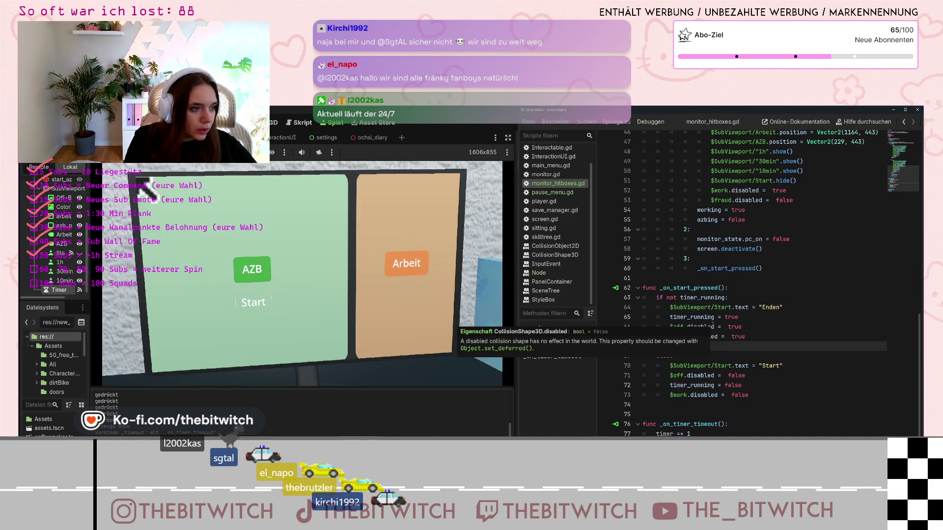
# Add timer.start() on line 68, save and run the game, then start retyping it as $Timer
pyautogui.write('timer')
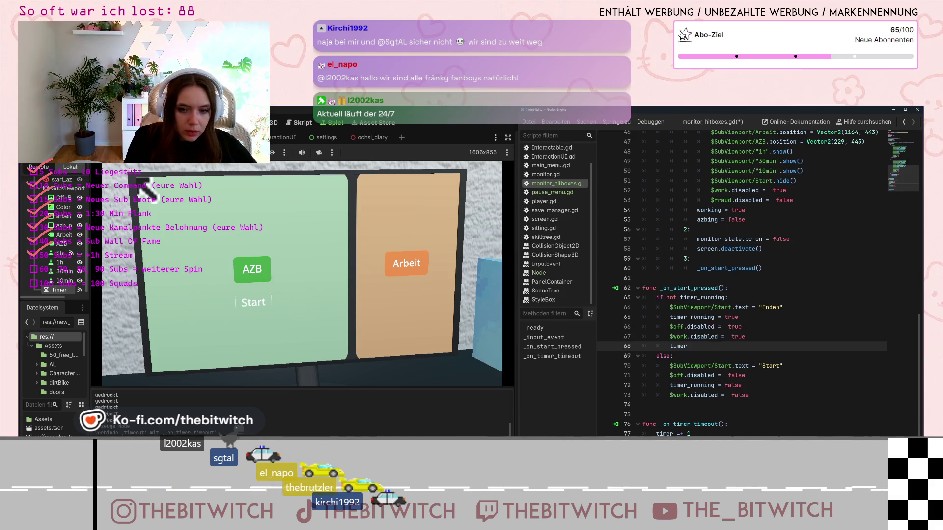
pyautogui.write('.start')
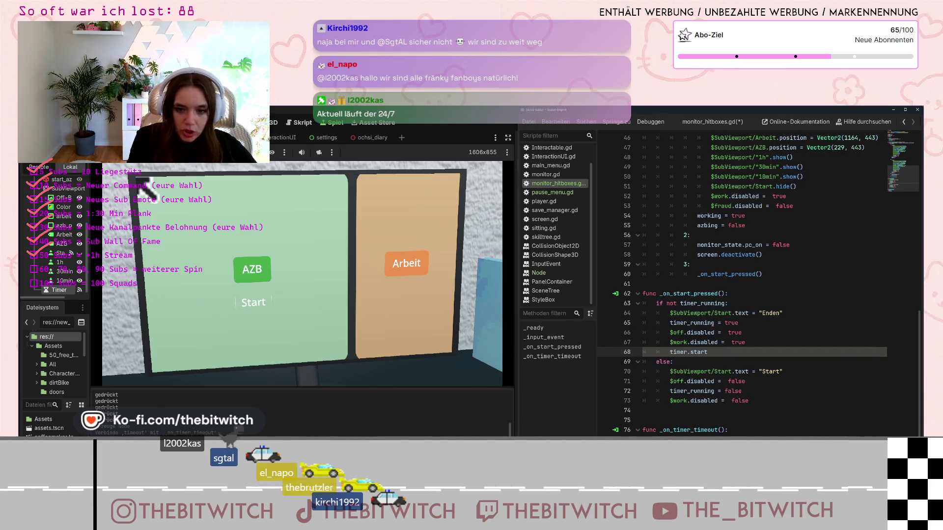
pyautogui.write('()')
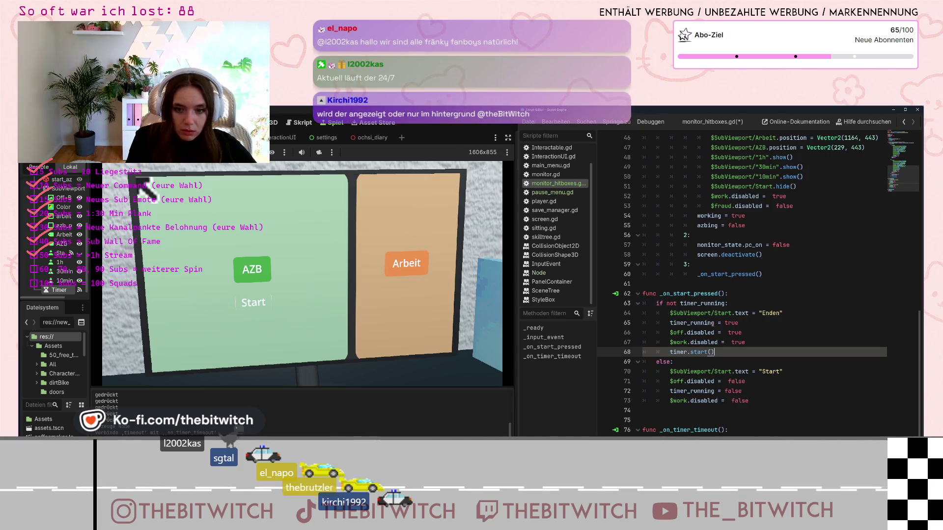
pyautogui.click(840, 432)
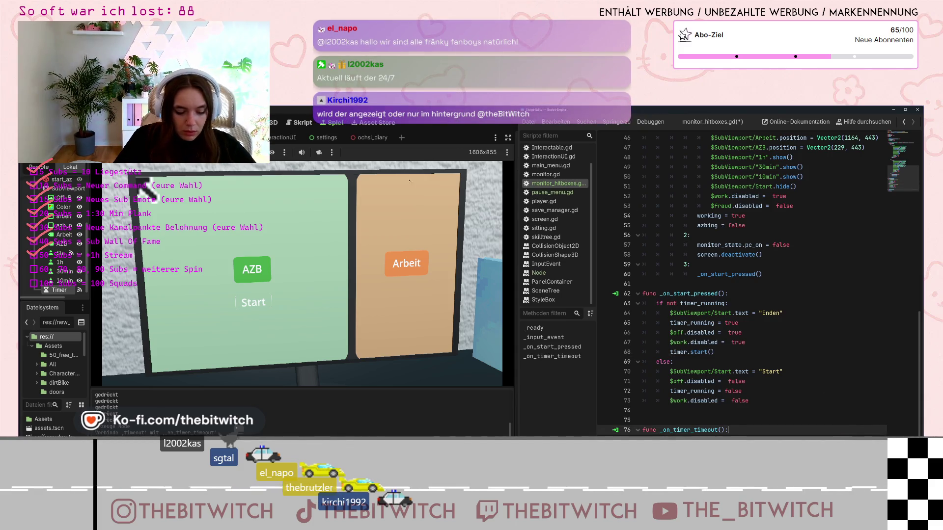
pyautogui.hotkey('ctrl', 's')
pyautogui.click(254, 302)
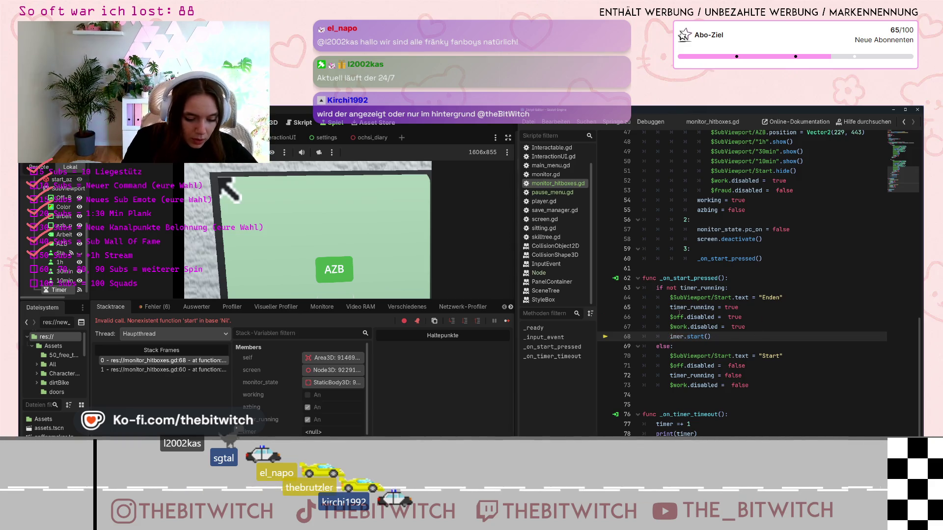
pyautogui.write('$')
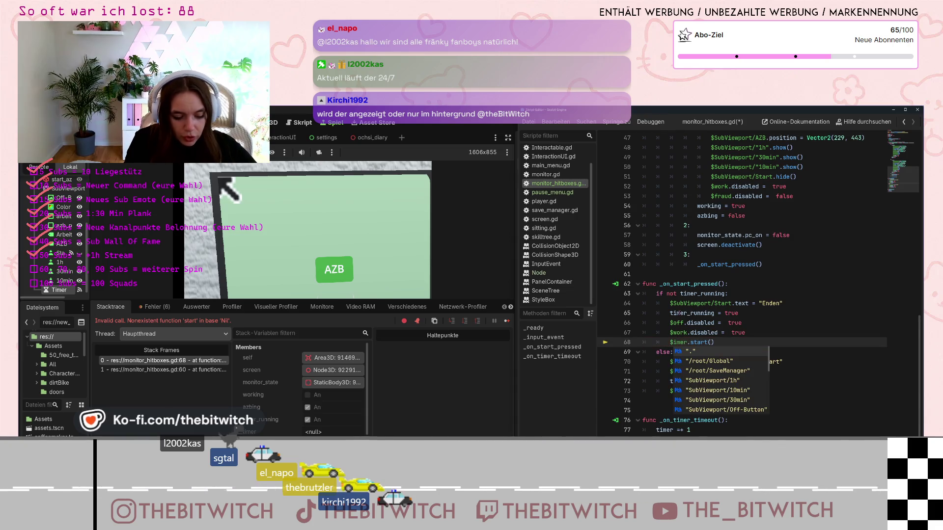
pyautogui.write('T')
# Save the script with $Timer.start() on line 68, stop the game with F8 and relaunch with F5
pyautogui.click(782, 362)
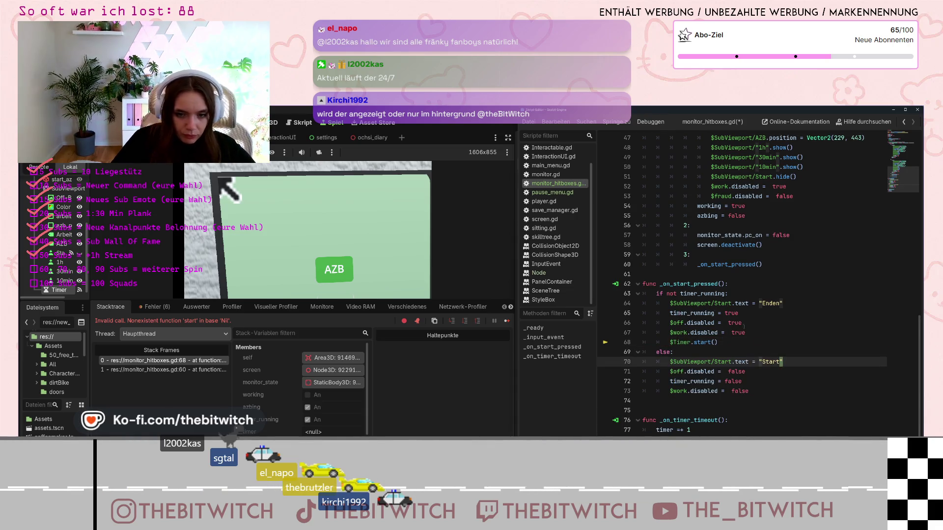
pyautogui.hotkey('ctrl', 's')
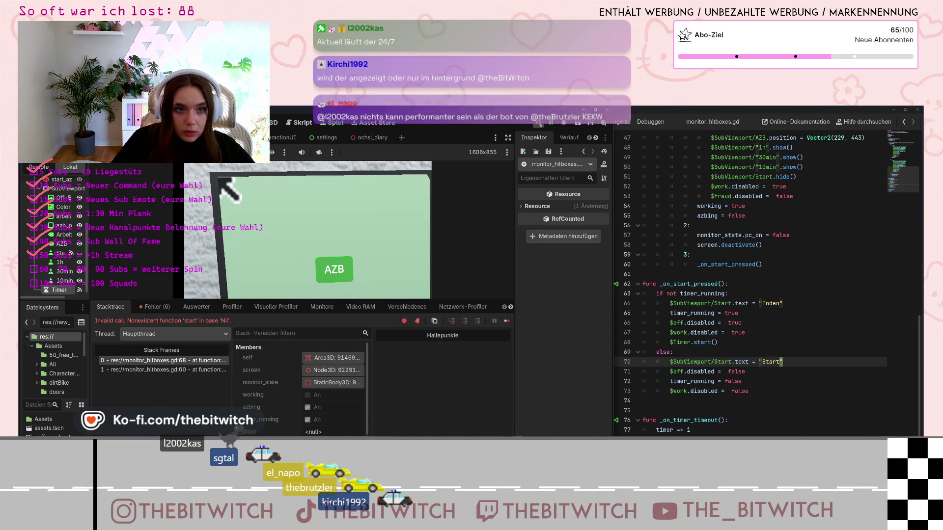
pyautogui.press('F8')
pyautogui.press('F5')
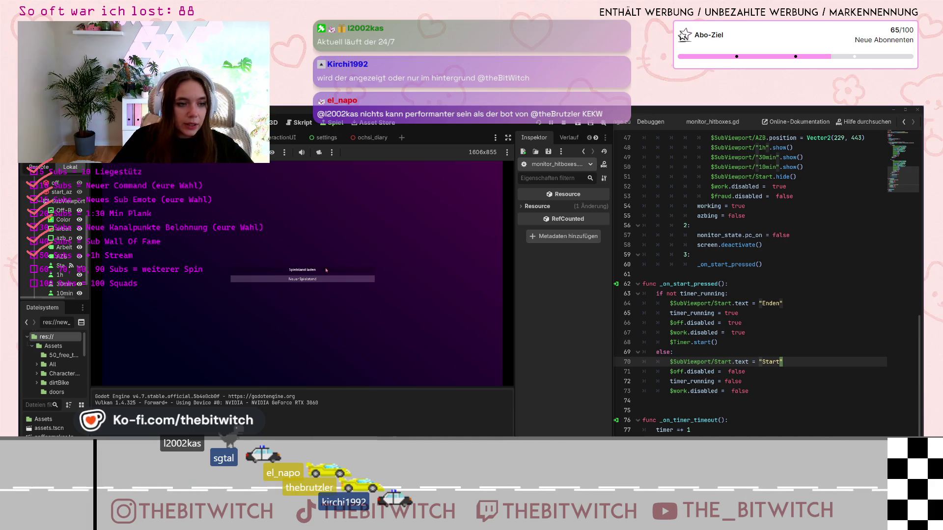
# Start a new save, walk to the desk chair, sit down and open the monitor's AZB options
pyautogui.click(343, 282)
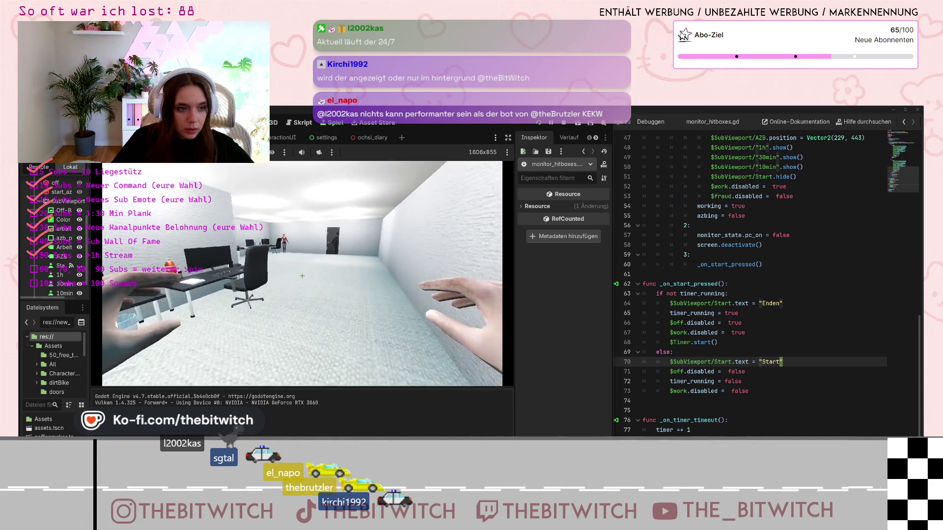
pyautogui.press('w')
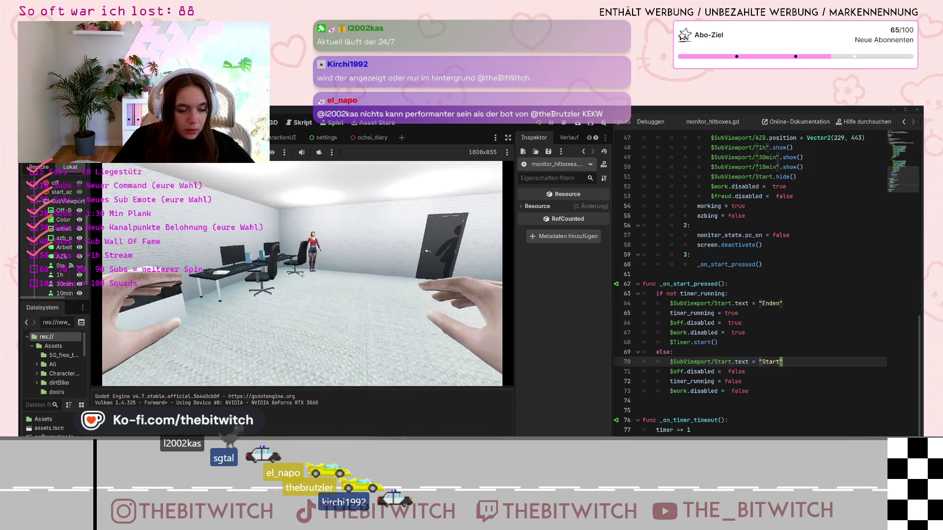
pyautogui.click(302, 275)
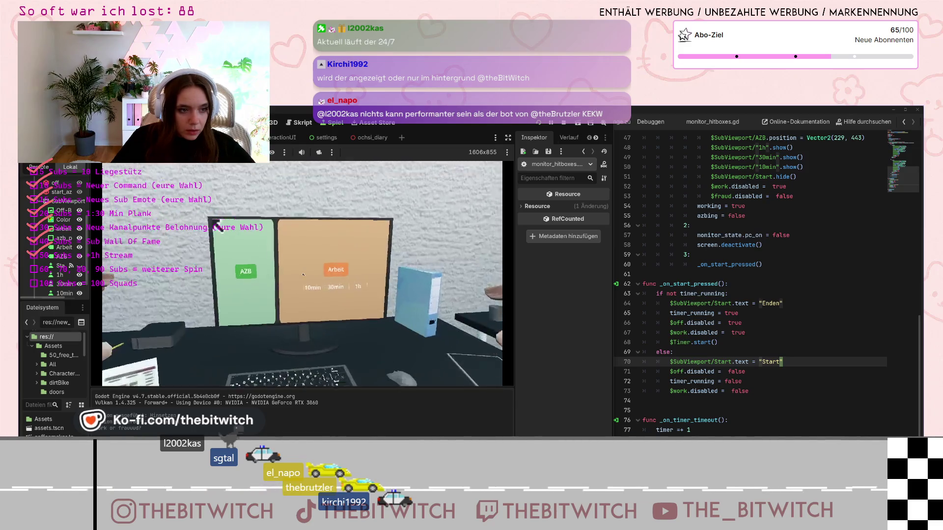
pyautogui.click(221, 309)
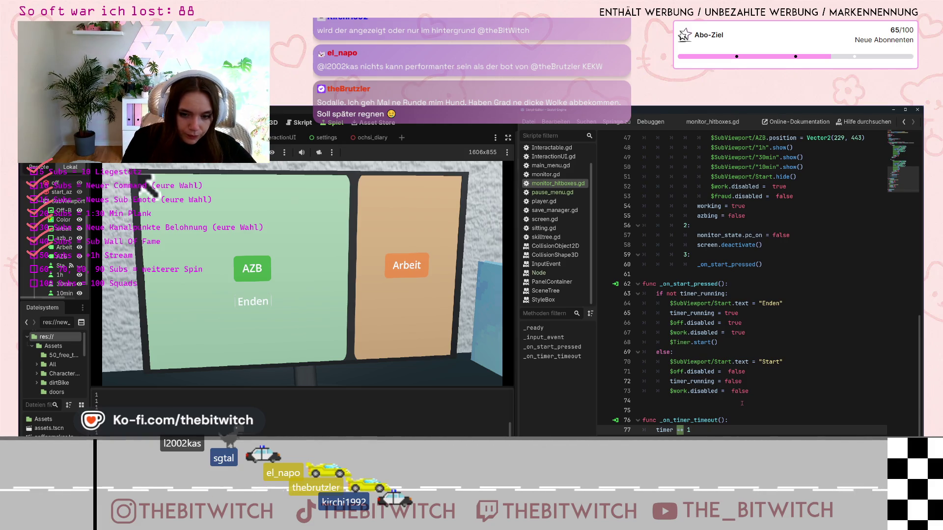
# Delete the wrong '-=' operator from the timer counter on line 77
pyautogui.press('BackSpace')
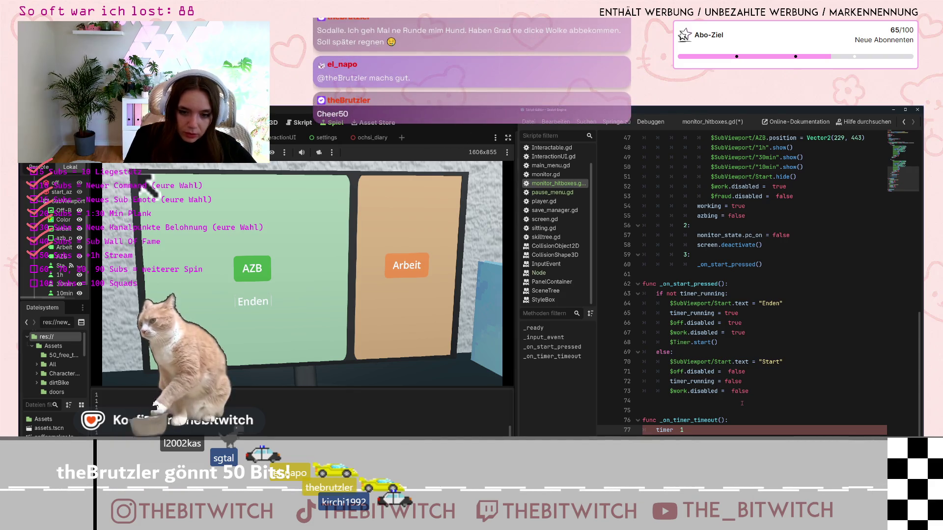
pyautogui.write('_')
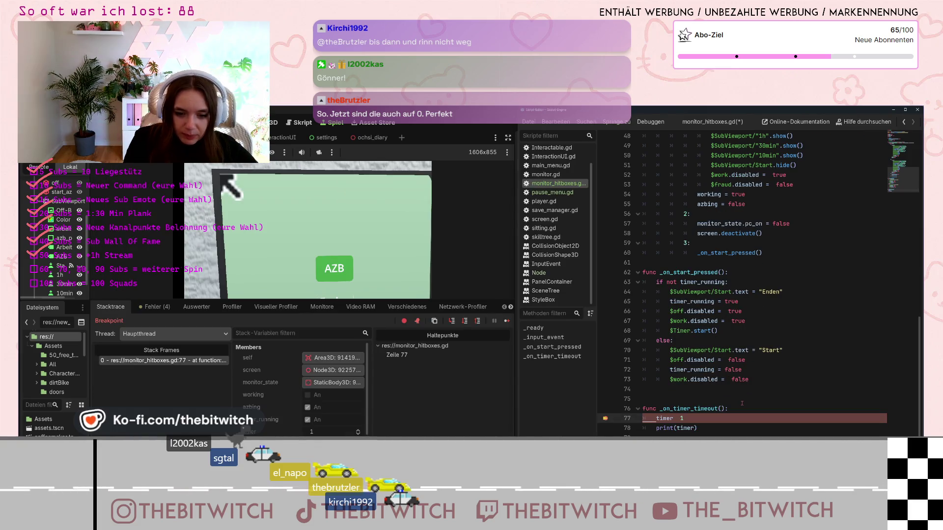
# Save monitor_hitboxes.gd with the edited line 77 counter increment
pyautogui.hotkey('ctrl', 's')
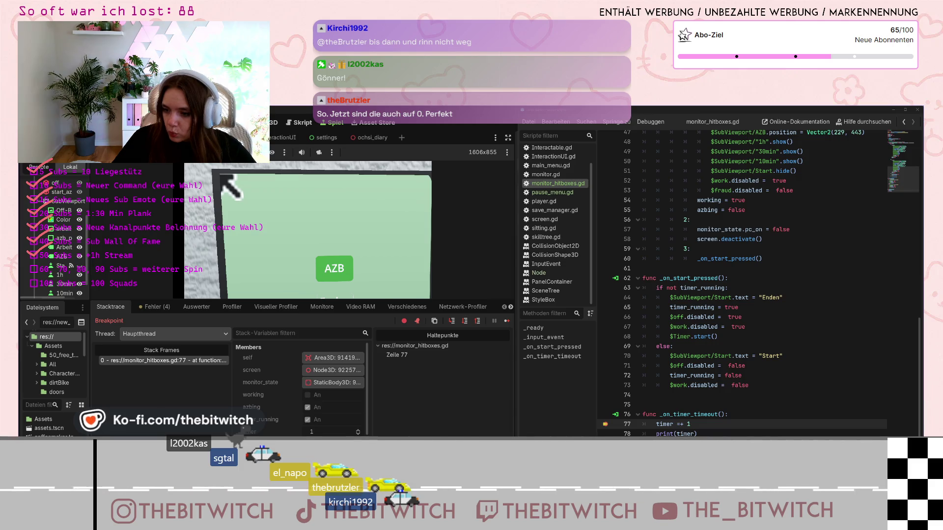
pyautogui.scroll(1, 716, 375)
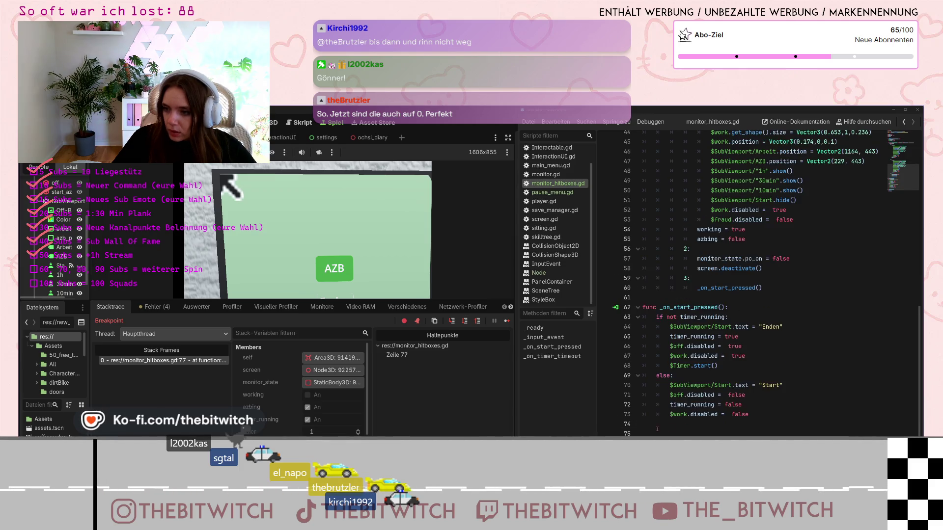
pyautogui.click(717, 375)
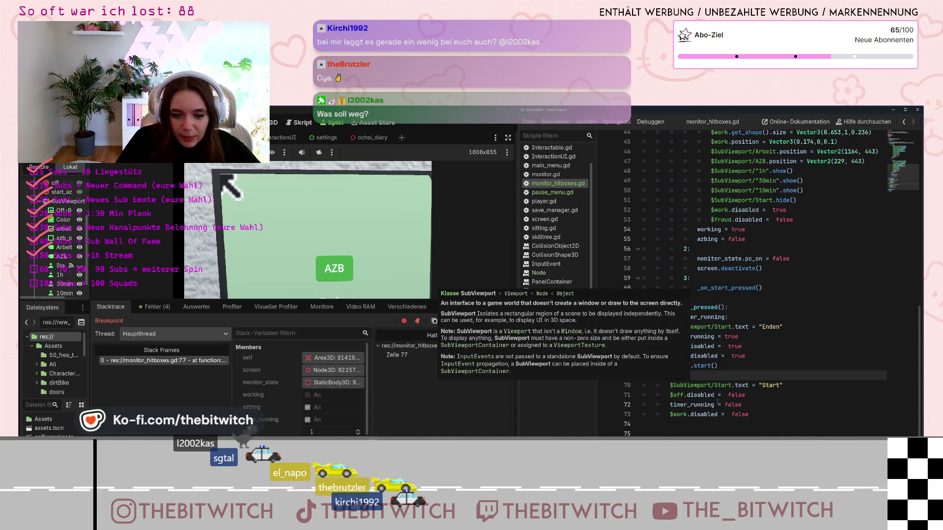
pyautogui.click(689, 405)
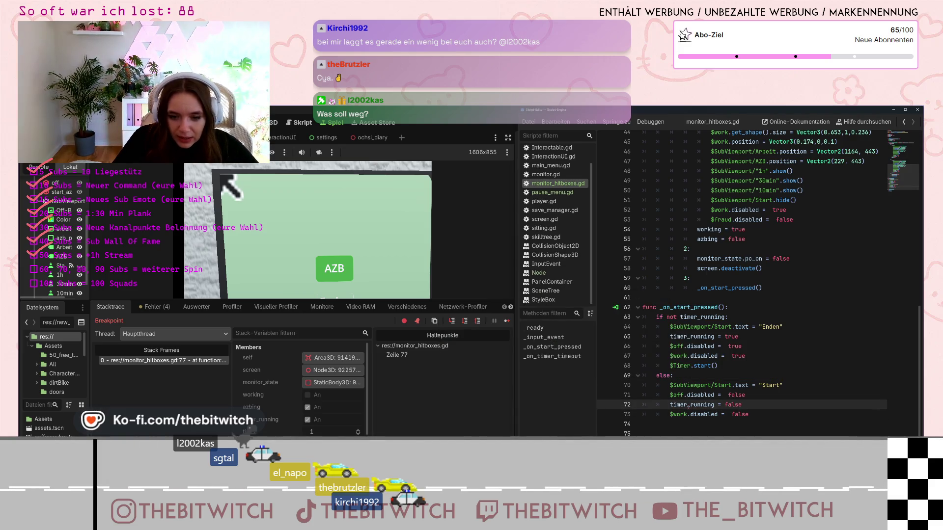
pyautogui.click(712, 378)
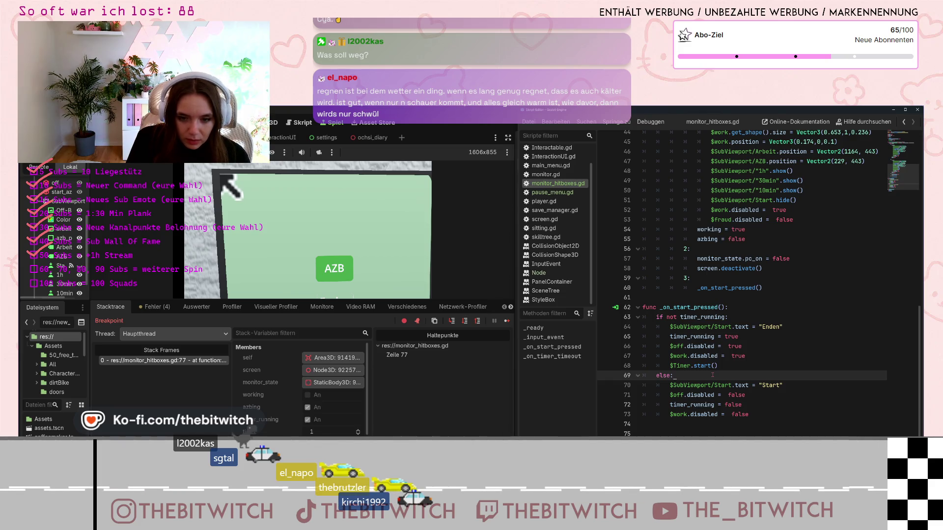
pyautogui.press('BackSpace')
pyautogui.press('BackSpace')
pyautogui.press('BackSpace')
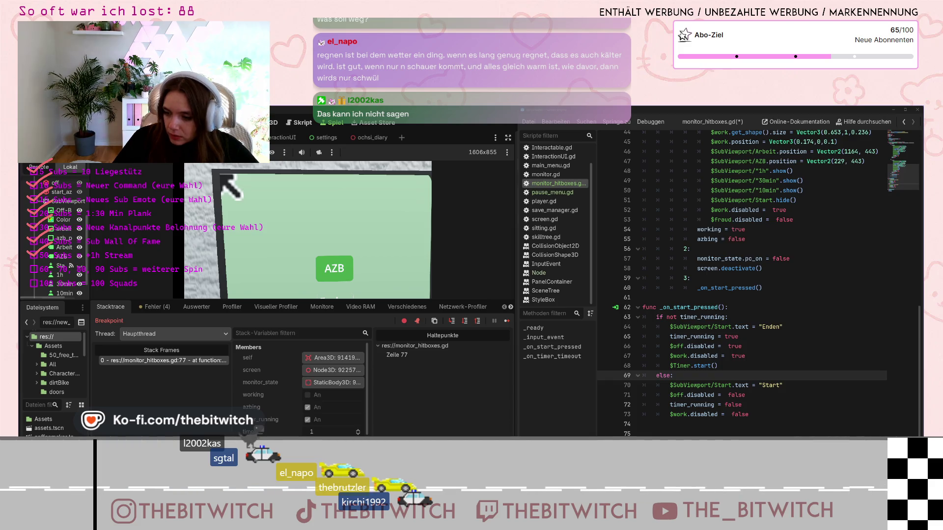
# Rewrite line 77 so it reads timer = timer + 1
pyautogui.click(776, 364)
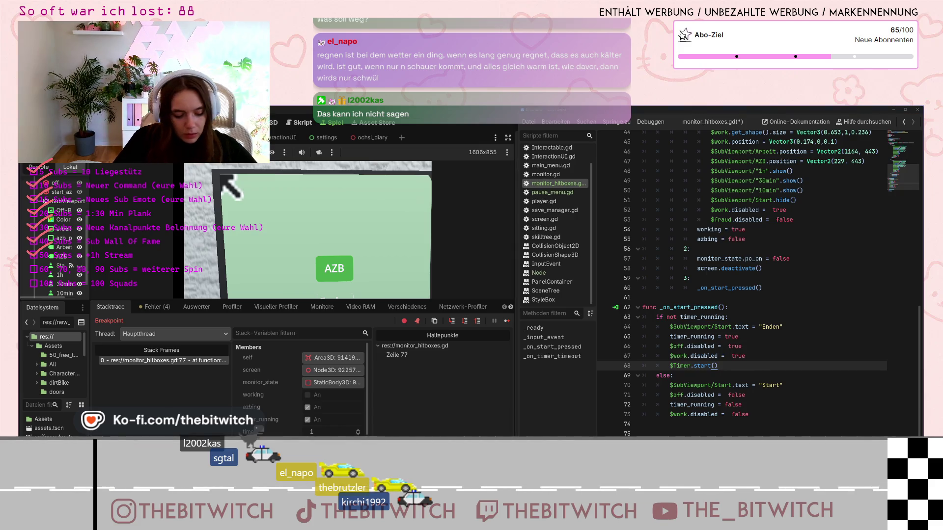
pyautogui.click(673, 375)
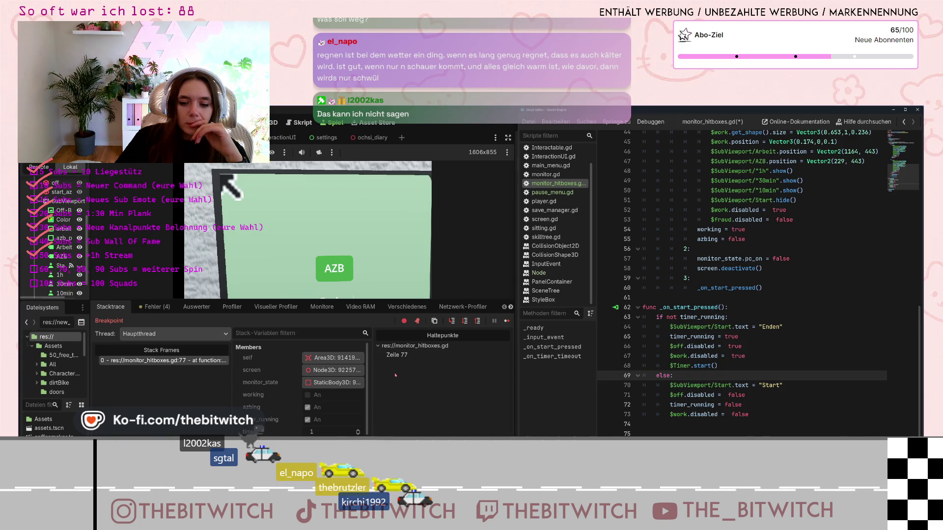
pyautogui.scroll(-1, 738, 379)
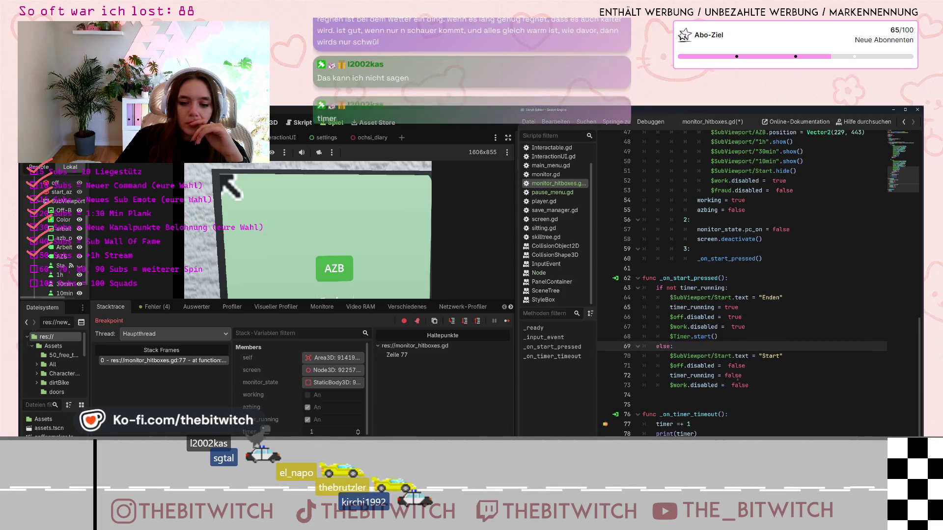
pyautogui.click(683, 424)
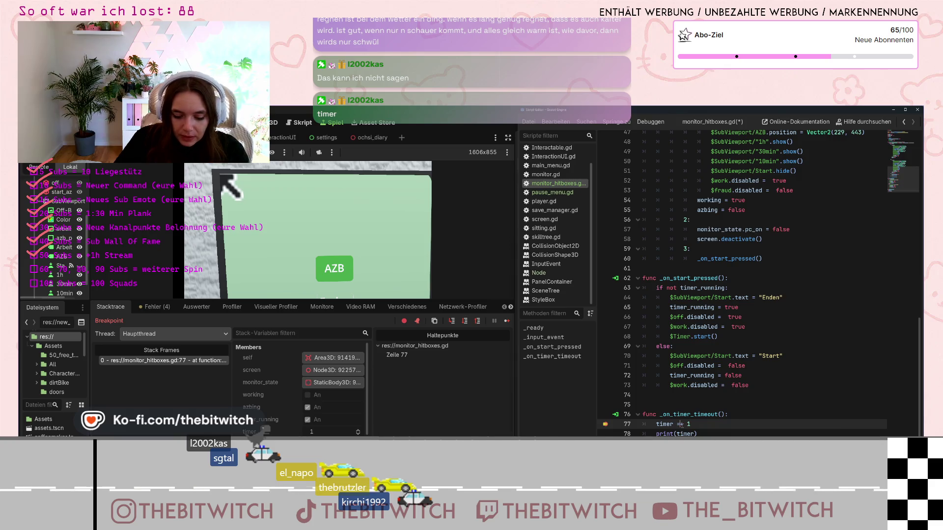
pyautogui.click(717, 399)
pyautogui.scroll(1, 698, 410)
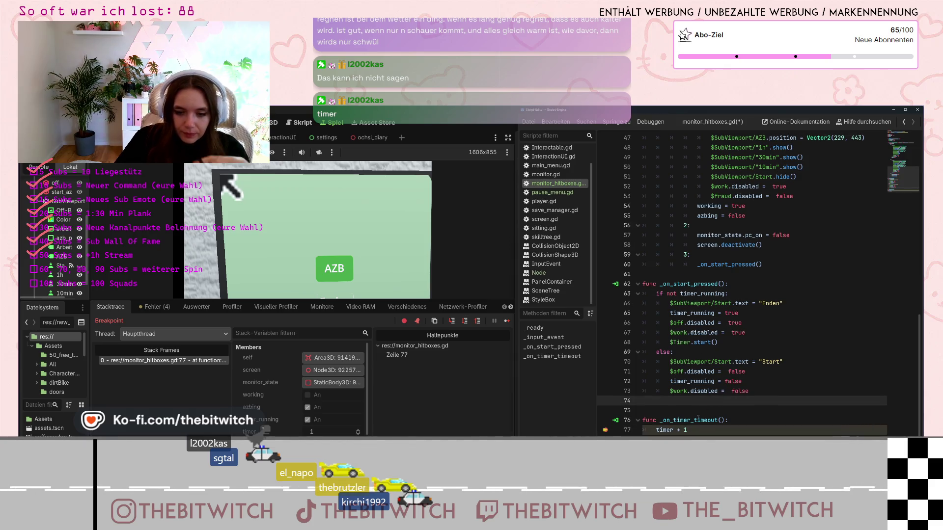
pyautogui.click(656, 429)
pyautogui.write('timer =')
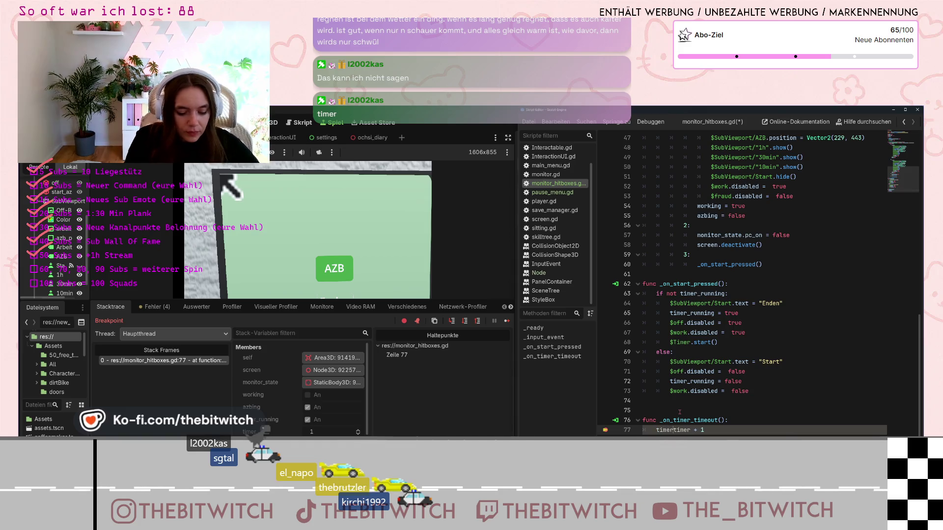
pyautogui.click(679, 408)
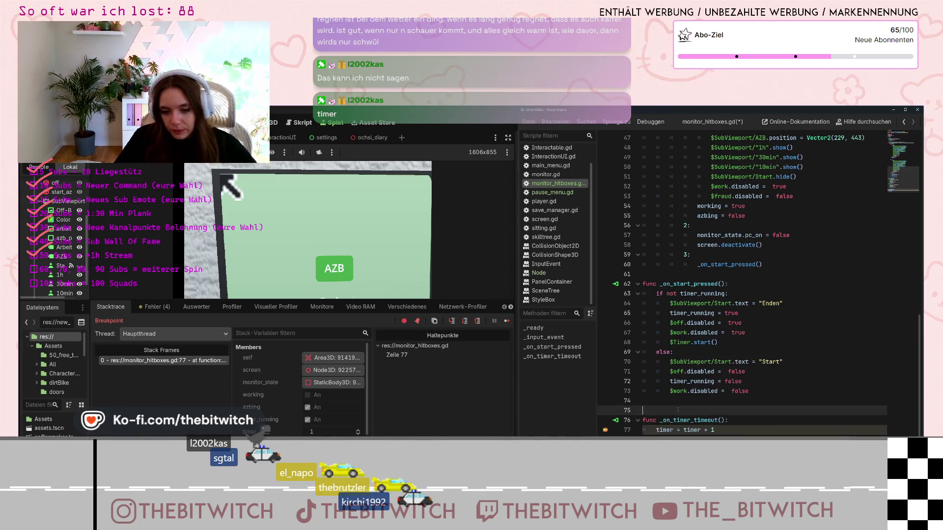
# Save the script and stop the running game with F8
pyautogui.hotkey('ctrl', 's')
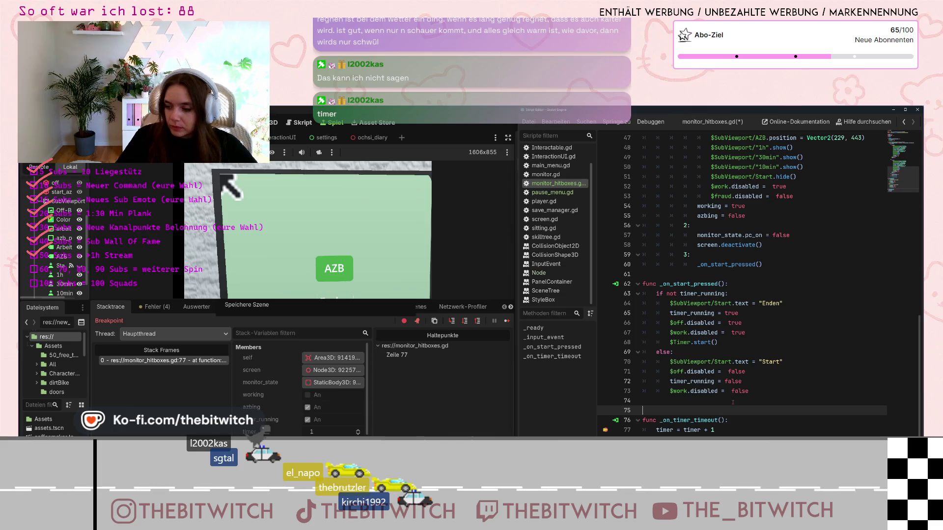
pyautogui.click(479, 125)
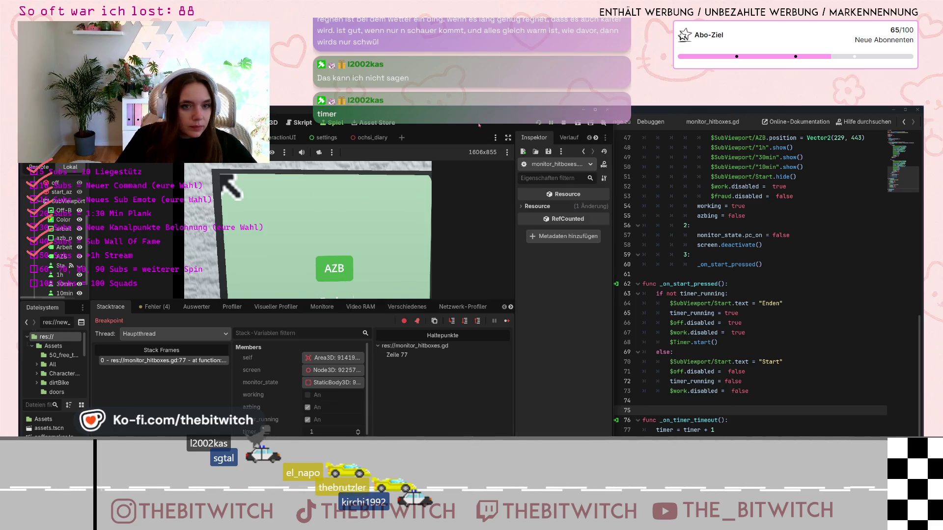
pyautogui.press('F8')
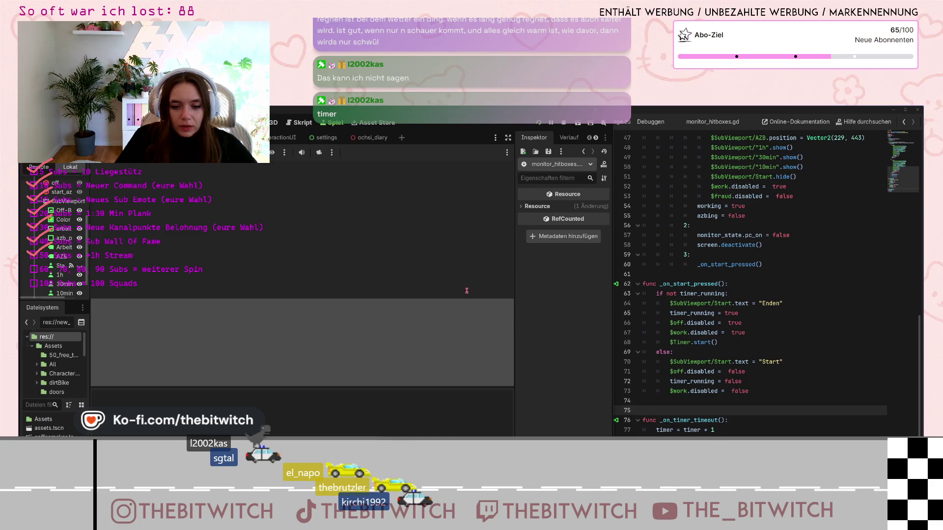
# Load the save, walk to the desk, pick a duration and start the AZB timer
pyautogui.click(304, 269)
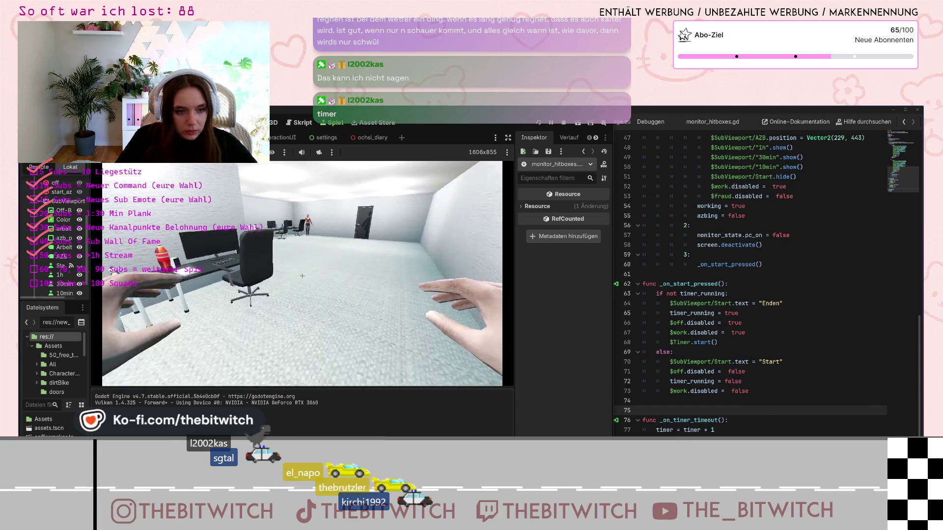
pyautogui.press('w')
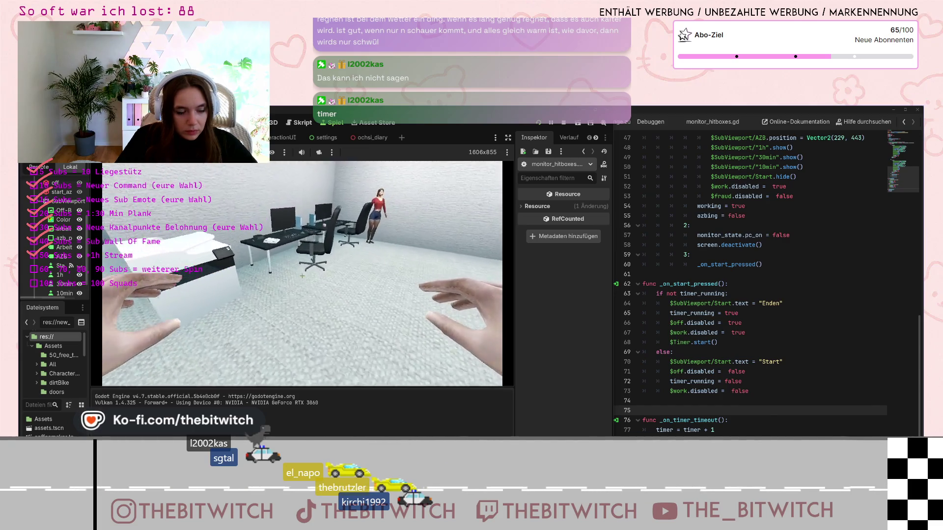
pyautogui.click(302, 276)
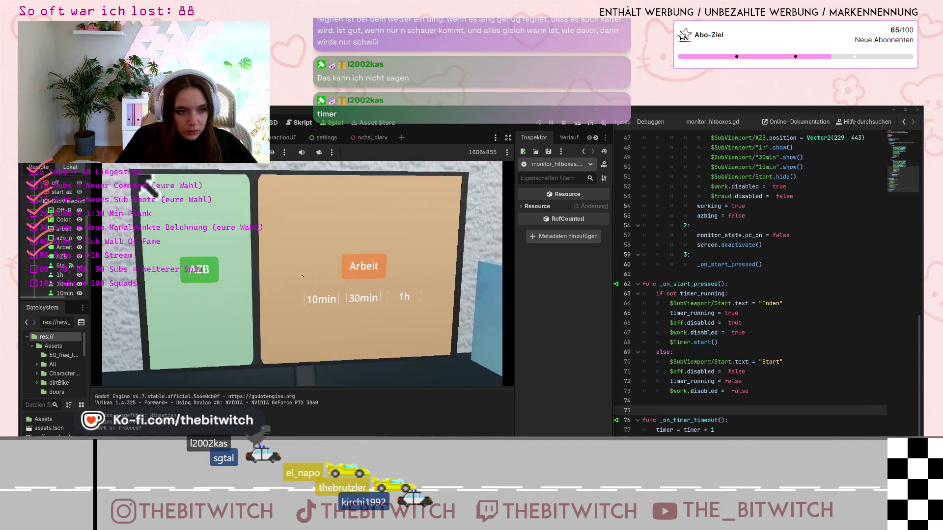
pyautogui.click(362, 296)
pyautogui.click(252, 301)
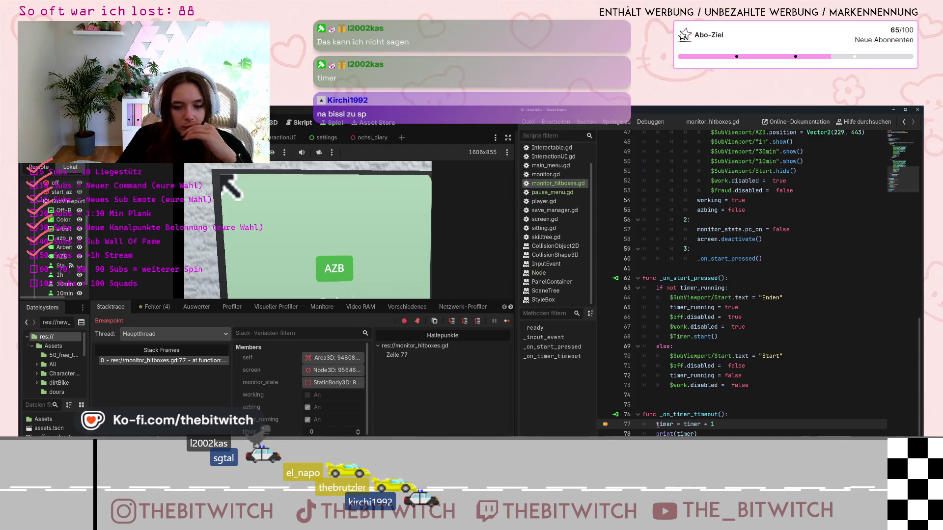
# Inspect the Errors and Stack Trace tabs for the halt at line 77
pyautogui.click(710, 355)
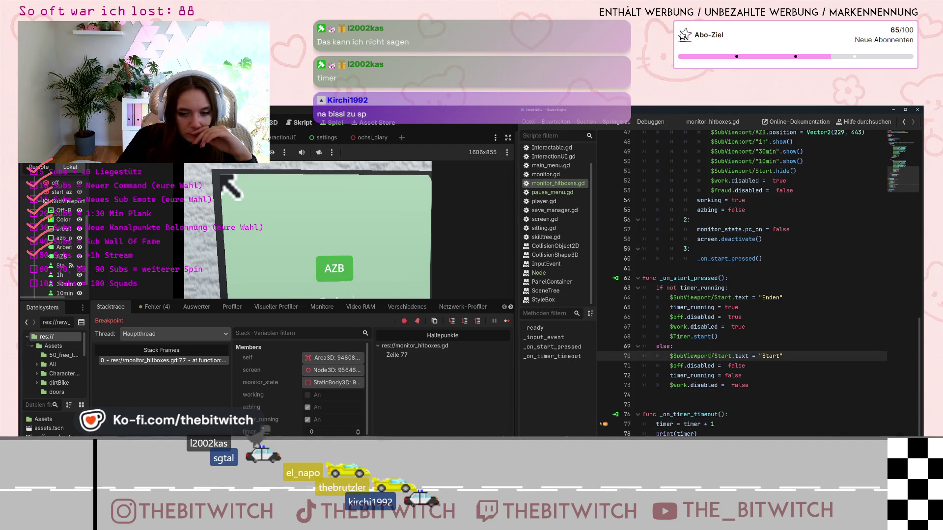
pyautogui.click(153, 308)
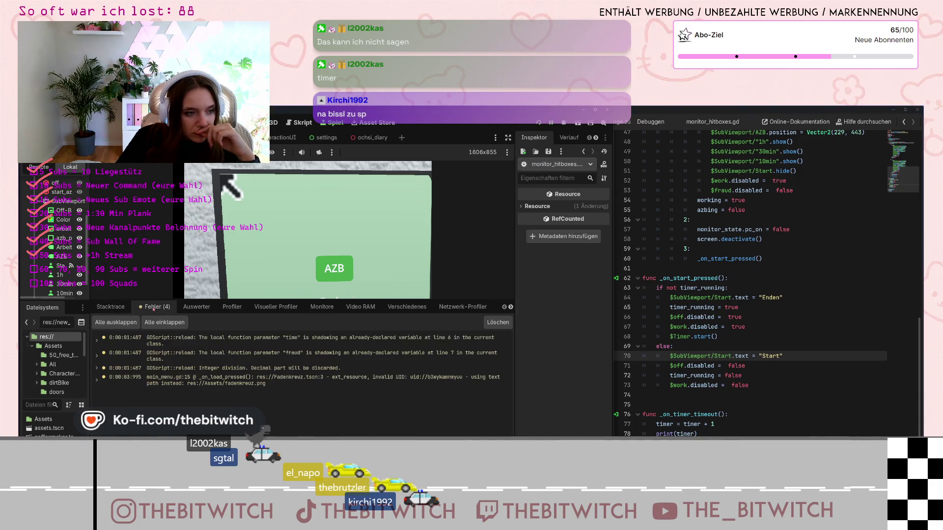
pyautogui.click(111, 307)
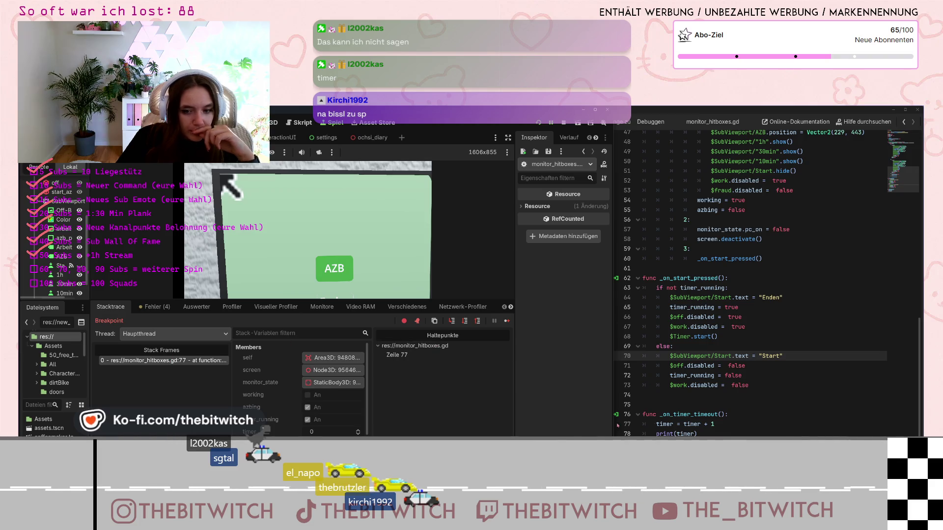
pyautogui.click(671, 424)
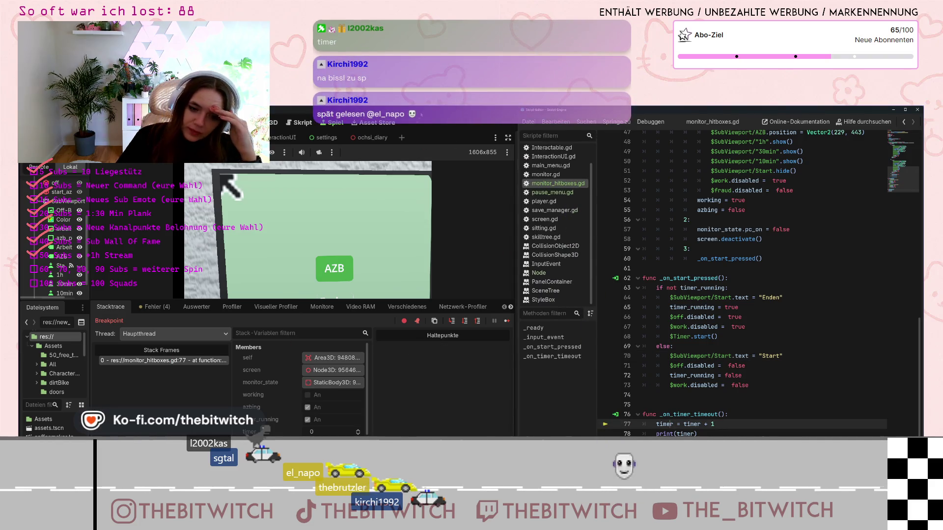
# Stop and relaunch the game, then load the saved game
pyautogui.press('F8')
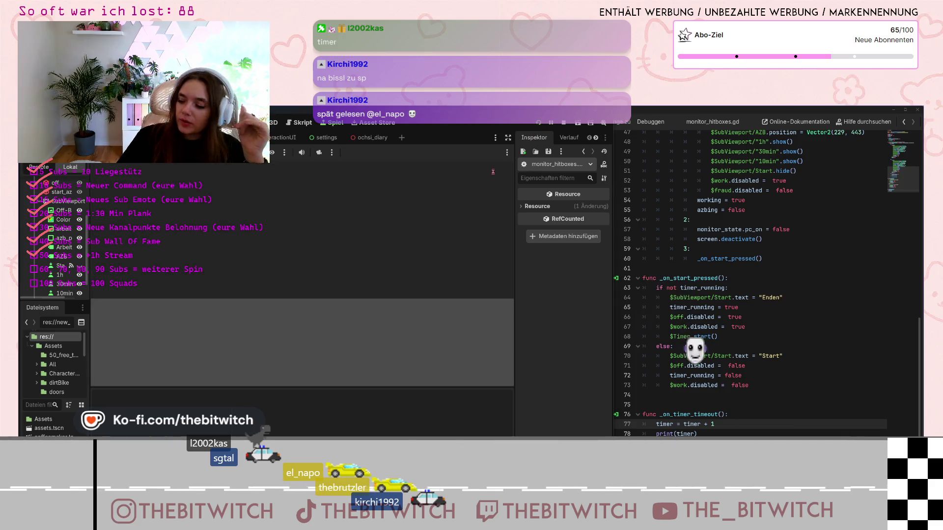
pyautogui.press('F5')
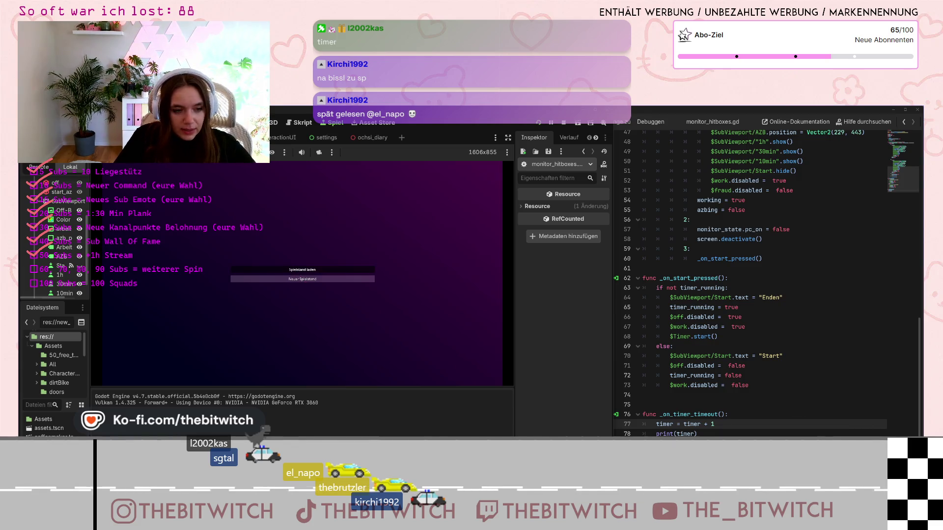
pyautogui.click(302, 269)
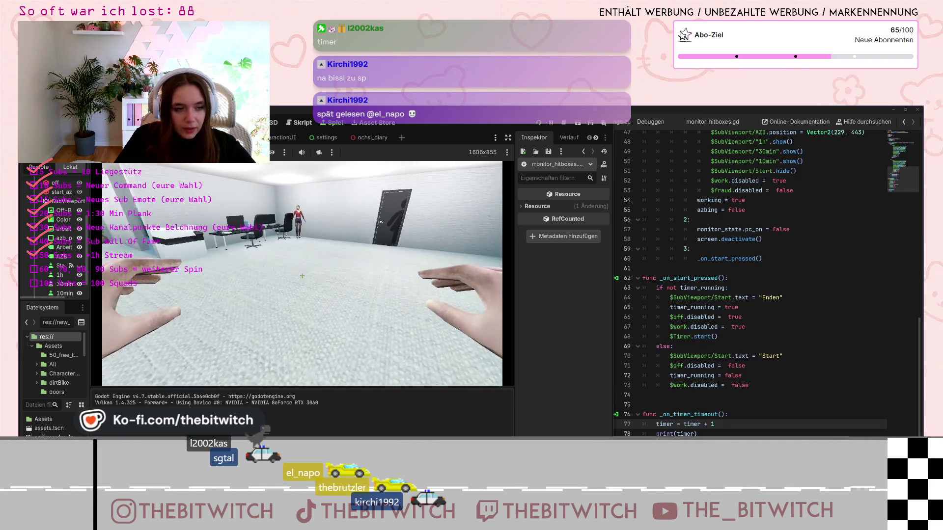
# Walk to the desk monitor and toggle the AZB button from Start to Enden and back
pyautogui.press('w')
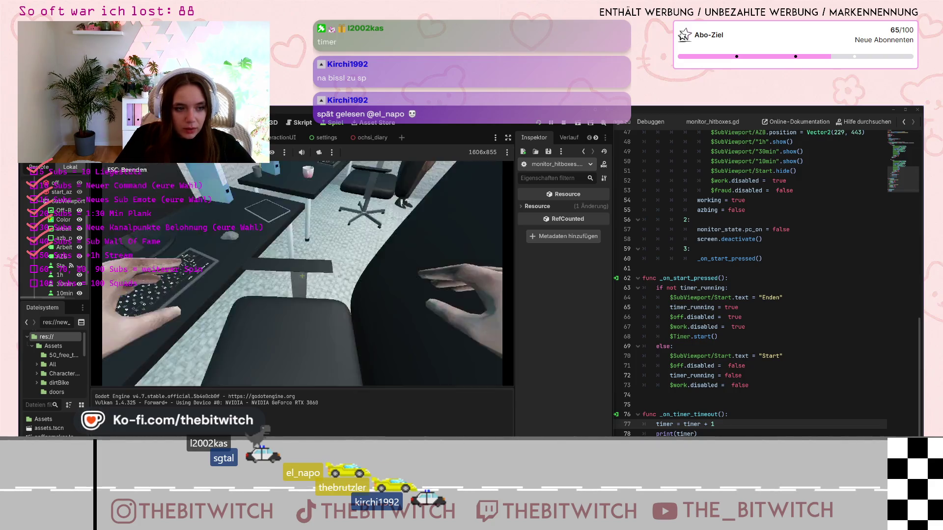
pyautogui.click(199, 270)
pyautogui.click(251, 302)
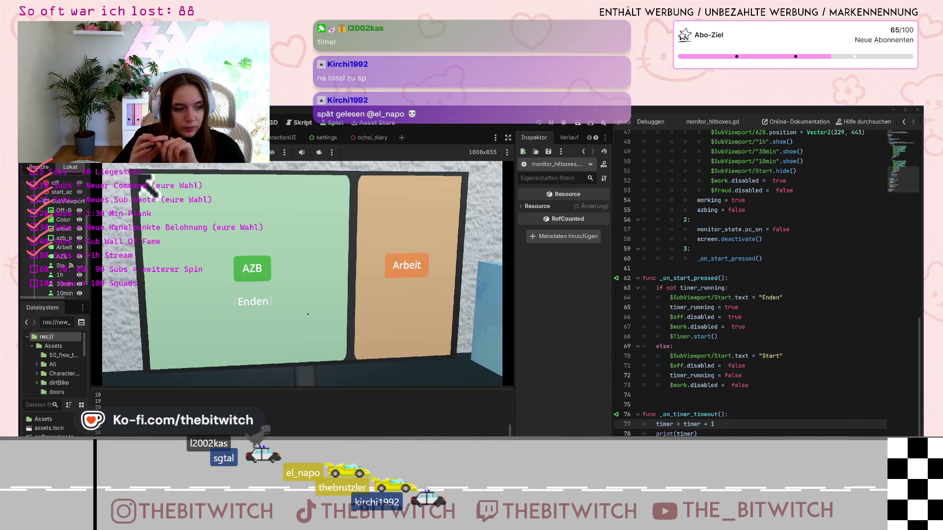
pyautogui.click(262, 303)
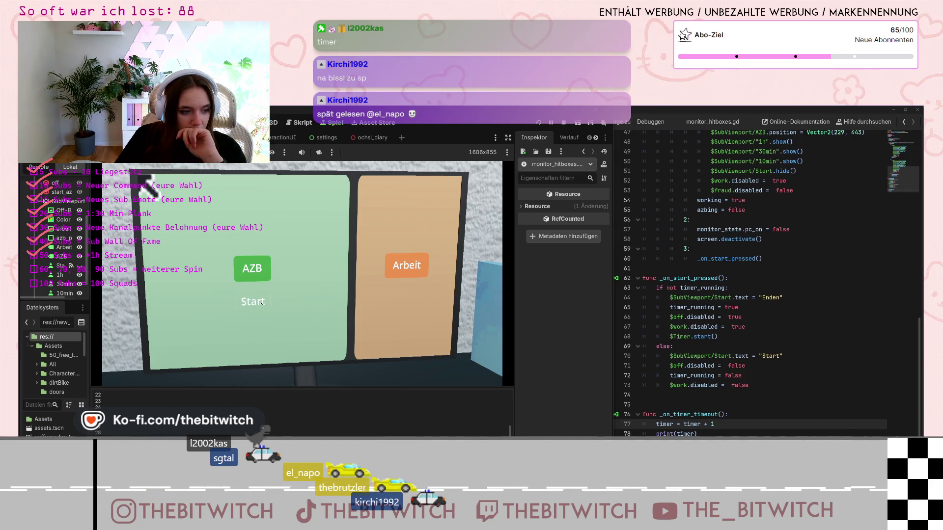
pyautogui.click(734, 397)
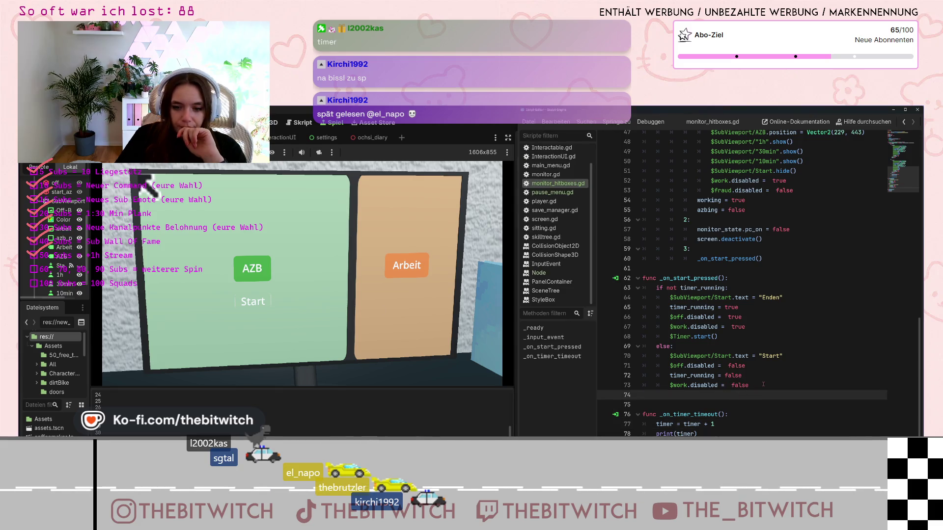
# Add an indented $Timer.end() call on line 74 in the else branch
pyautogui.press('Tab')
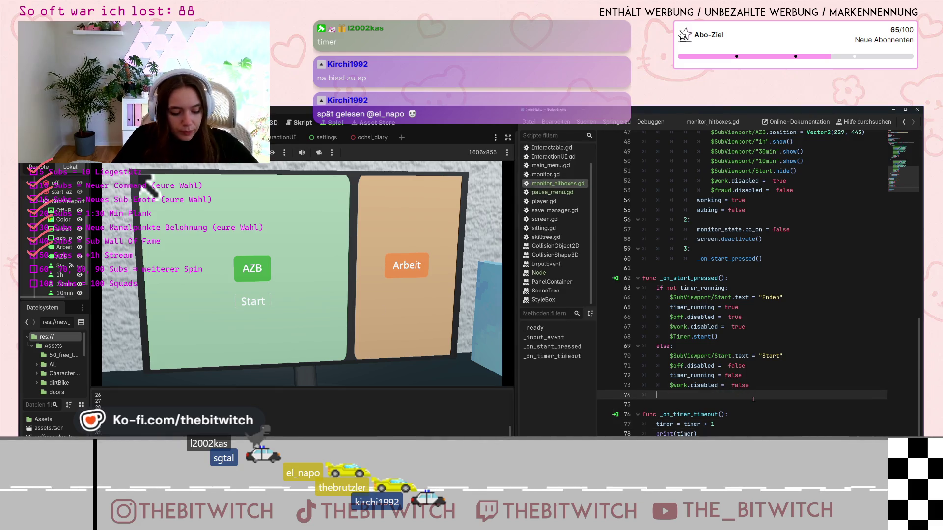
pyautogui.press('Tab')
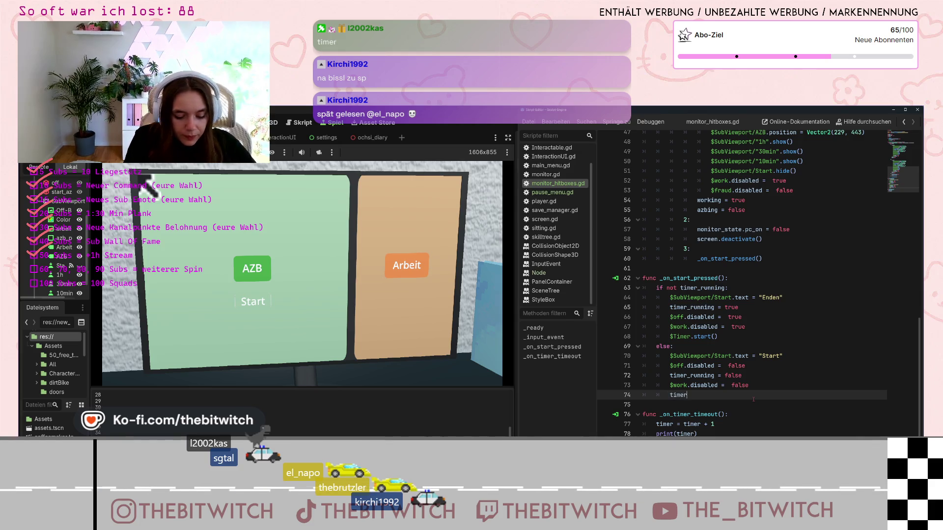
pyautogui.write('.end')
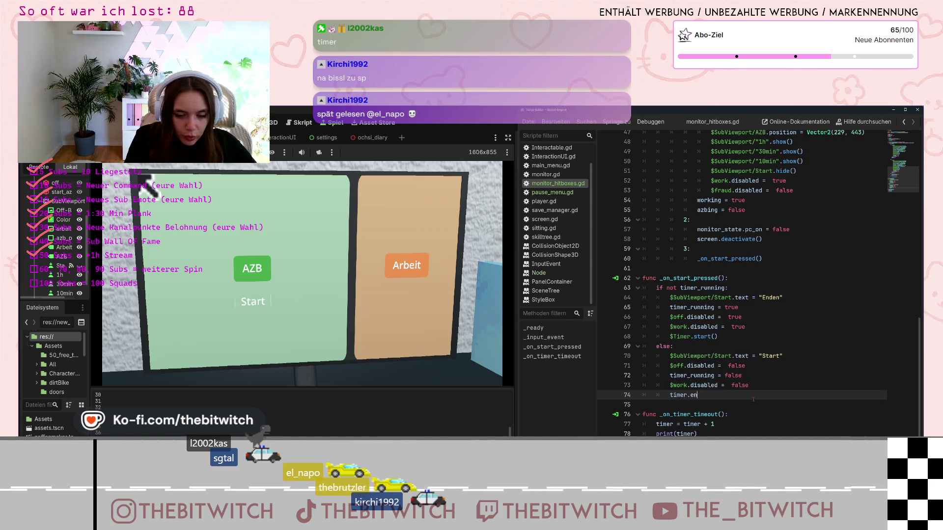
pyautogui.scroll(1, 752, 399)
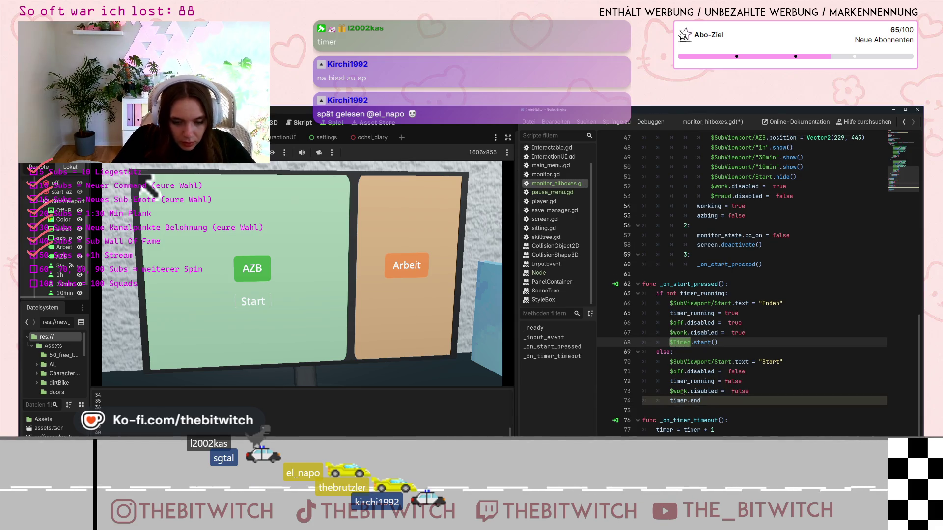
pyautogui.click(686, 402)
pyautogui.write('$Timer')
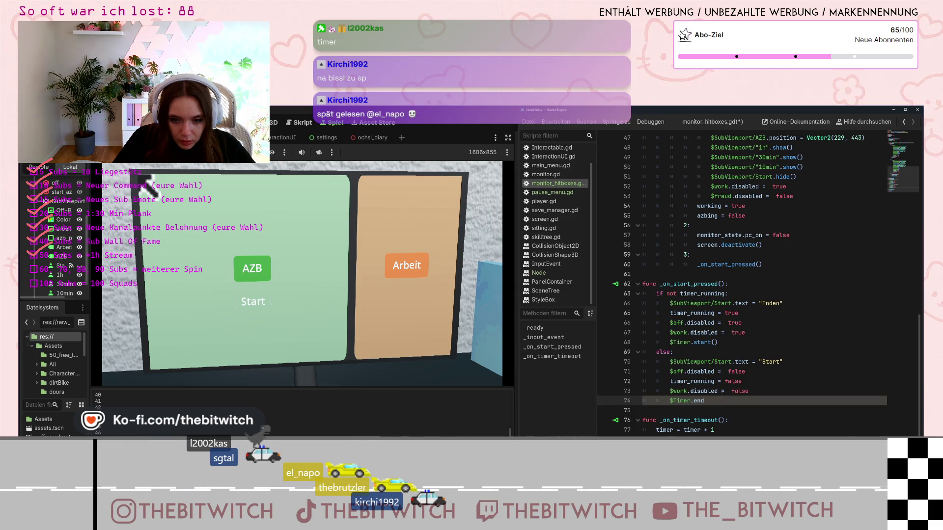
pyautogui.write('()')
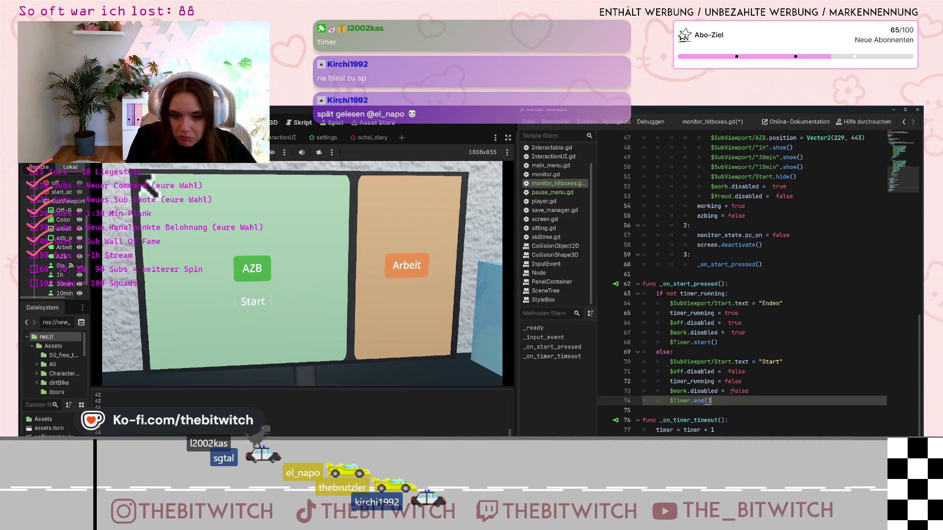
# Test Start and Enden in the running game, triggering a nonexistent function error
pyautogui.click(783, 362)
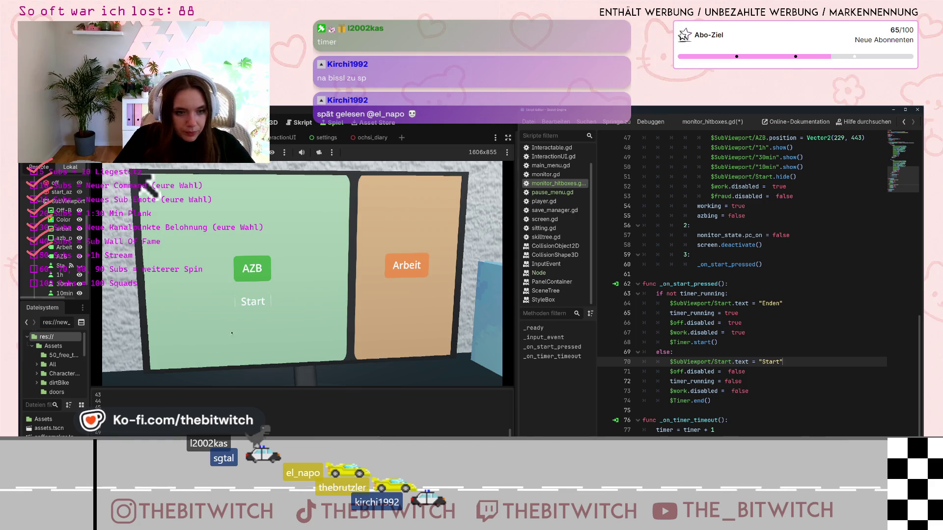
pyautogui.click(255, 303)
pyautogui.click(254, 303)
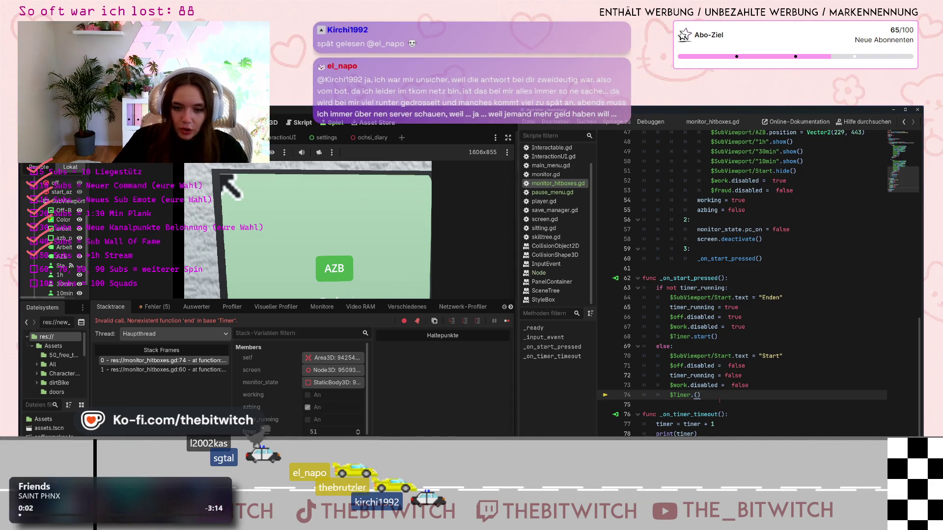
# Change line 74 to $Timer.stop(), save, and stop the crashed game with F8
pyautogui.press('BackSpace')
pyautogui.press('BackSpace')
pyautogui.write('stop')
pyautogui.click(691, 414)
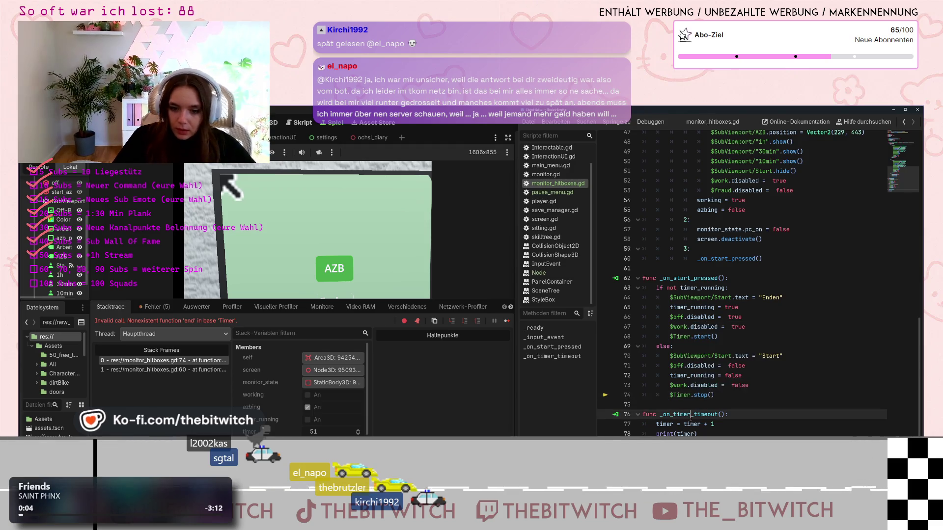
pyautogui.hotkey('ctrl', 's')
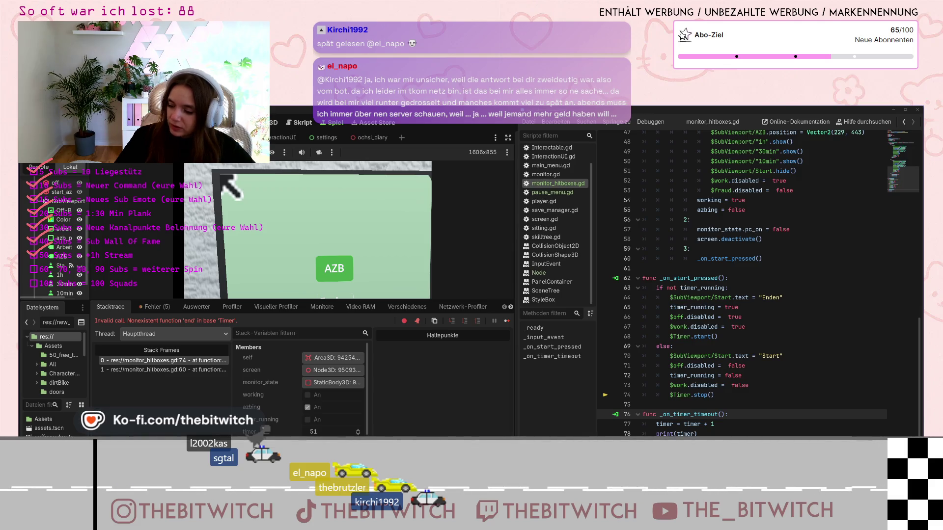
pyautogui.click(726, 407)
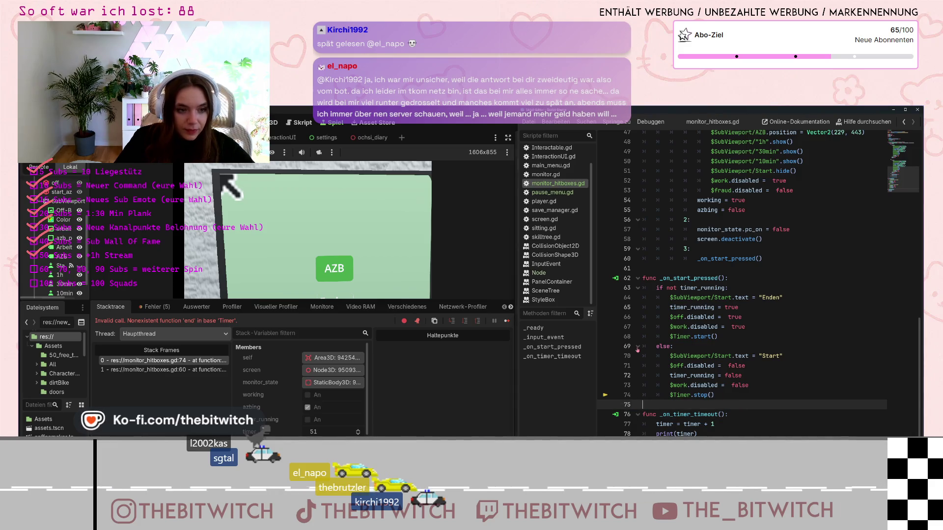
pyautogui.press('F8')
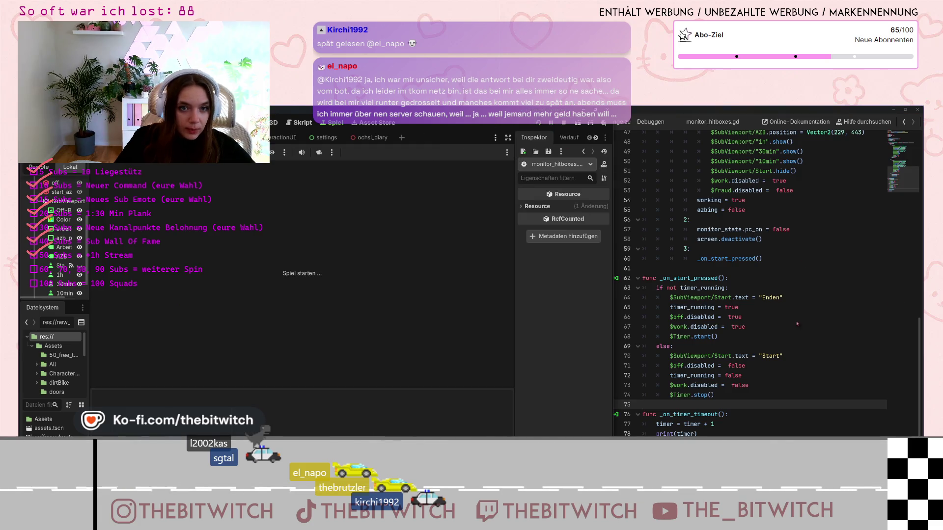
# Relaunch, load the save, and toggle the desk monitor's button Start → Enden → Start without errors
pyautogui.press('F5')
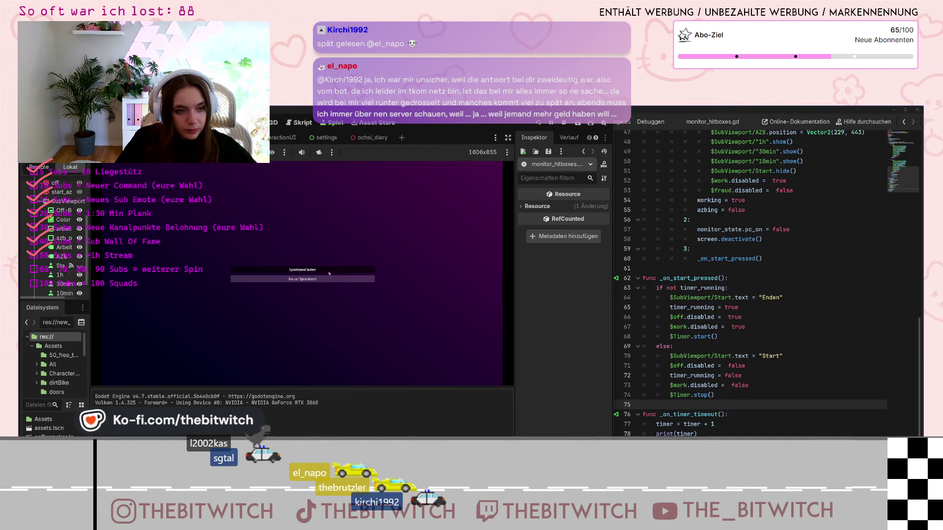
pyautogui.click(302, 279)
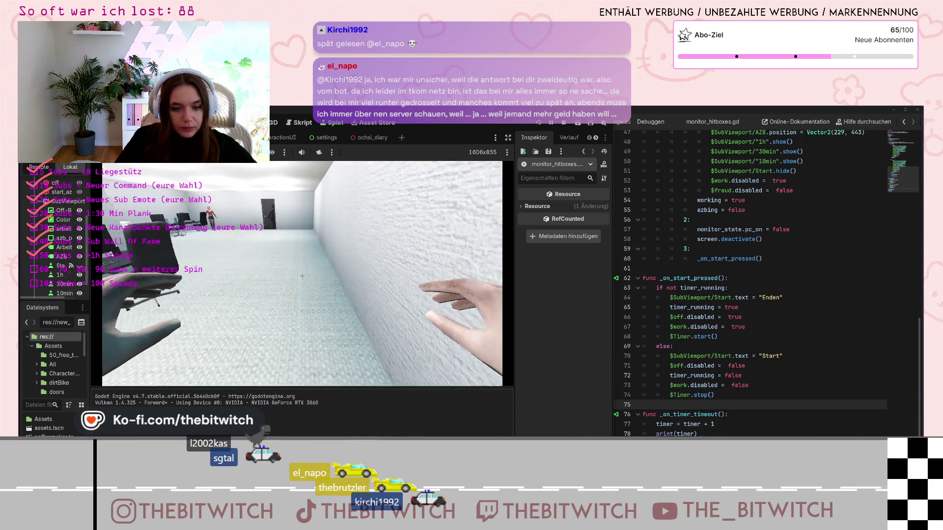
pyautogui.press('w')
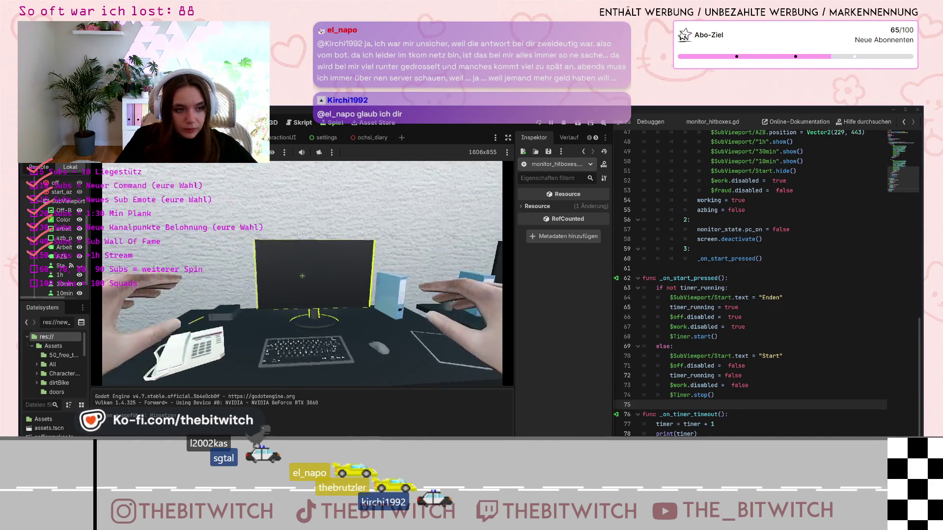
pyautogui.click(302, 276)
pyautogui.click(256, 305)
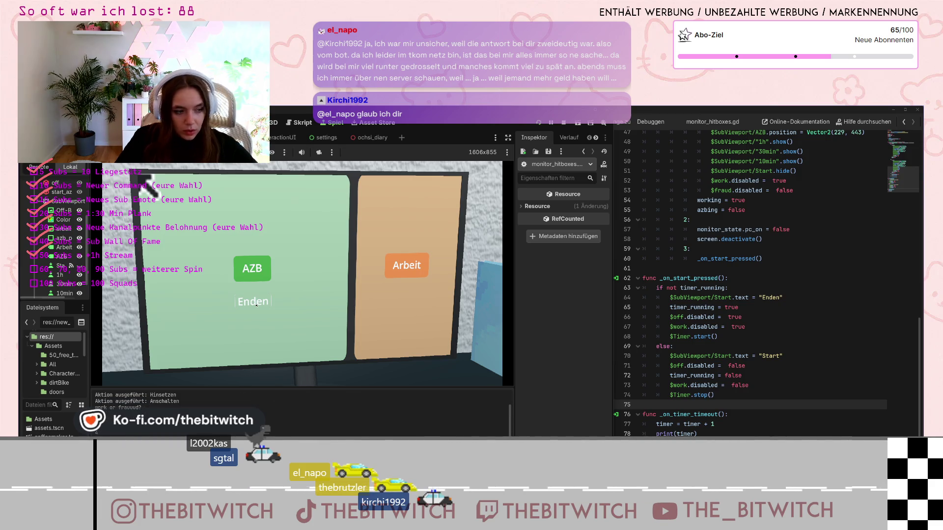
pyautogui.click(256, 303)
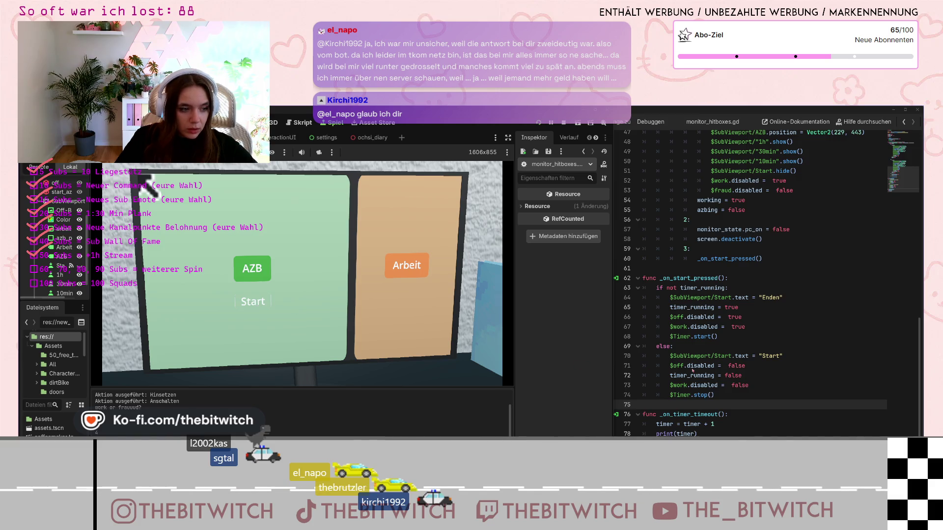
pyautogui.click(715, 396)
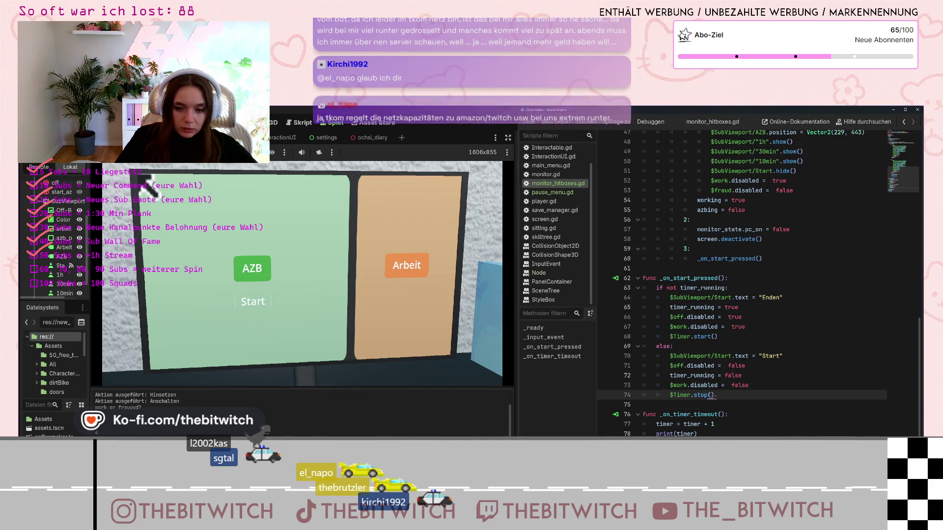
# Add timer = 0 on line 75 after $Timer.stop() and press Start in-game to test
pyautogui.press('Return')
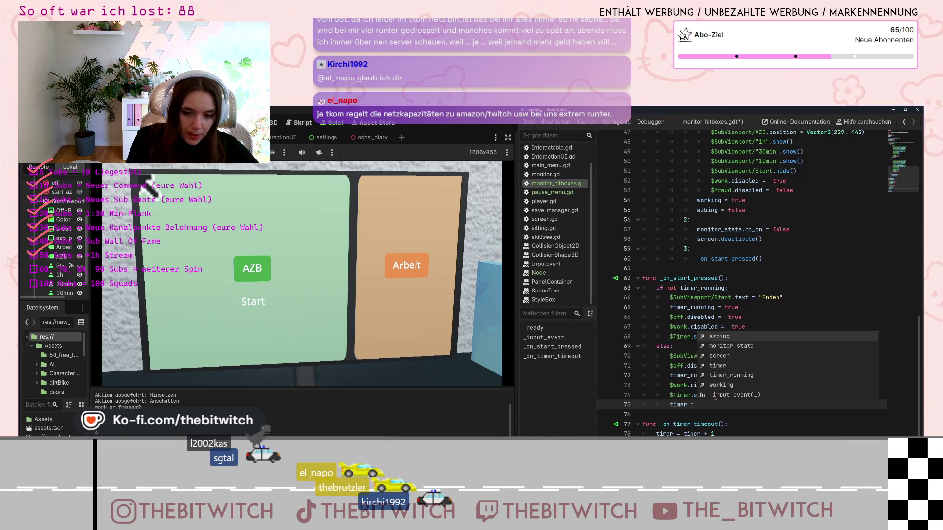
pyautogui.write('= 0')
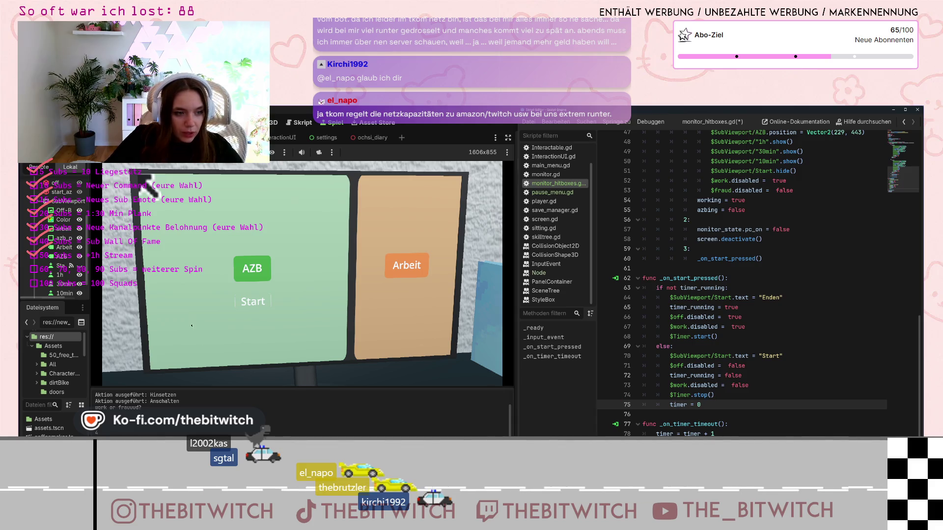
pyautogui.click(246, 323)
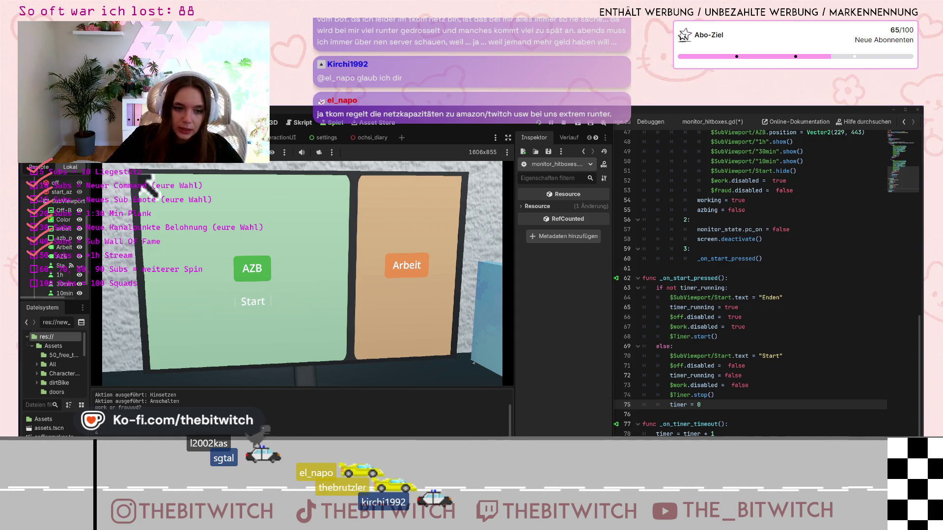
pyautogui.click(499, 353)
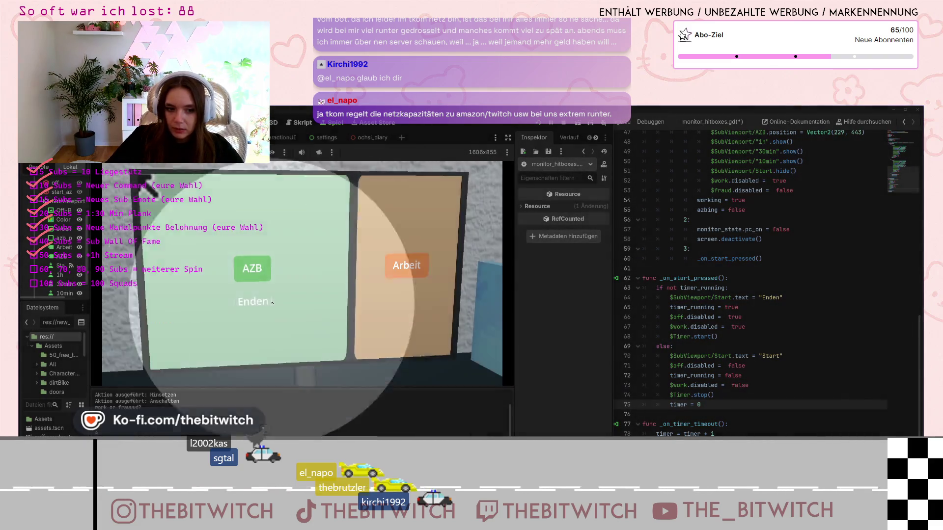
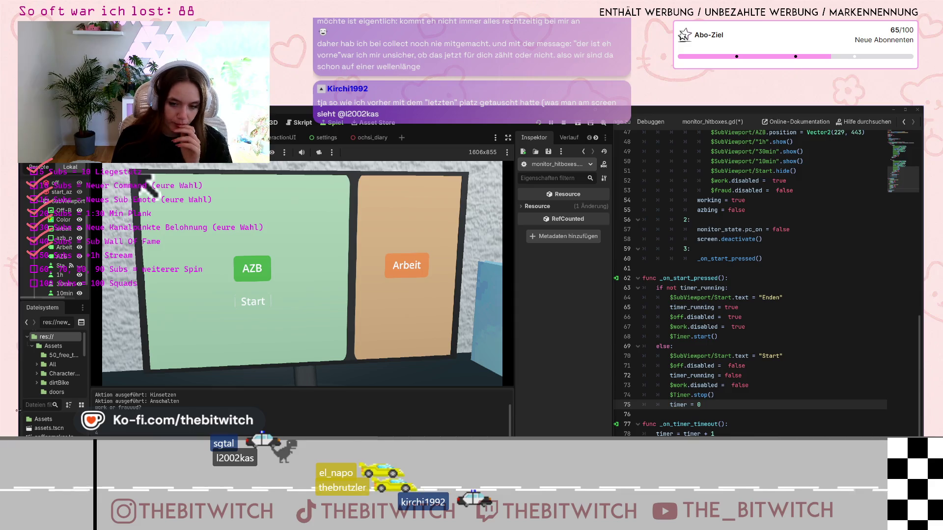
# Insert a blank line after $Timer.start() on line 68 of monitor_hitboxes.gd
pyautogui.hotkey('ctrl', '\\')
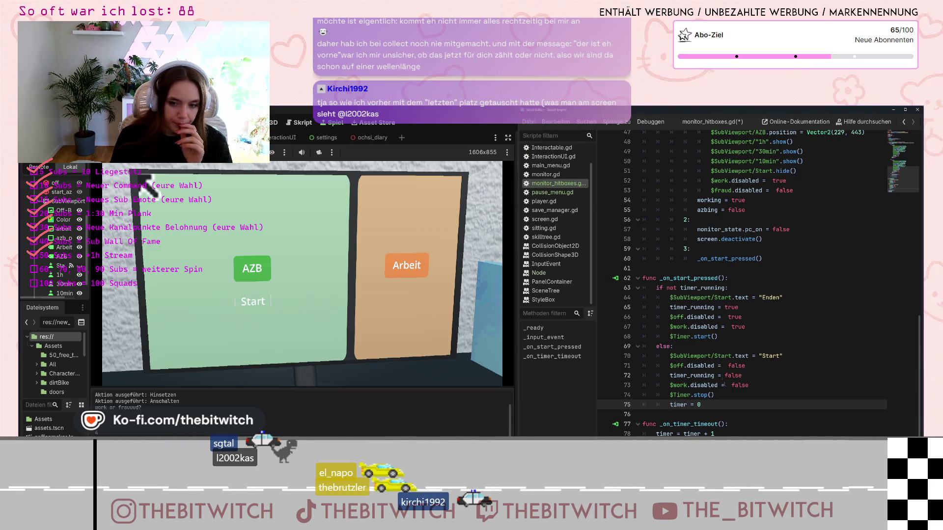
pyautogui.click(722, 336)
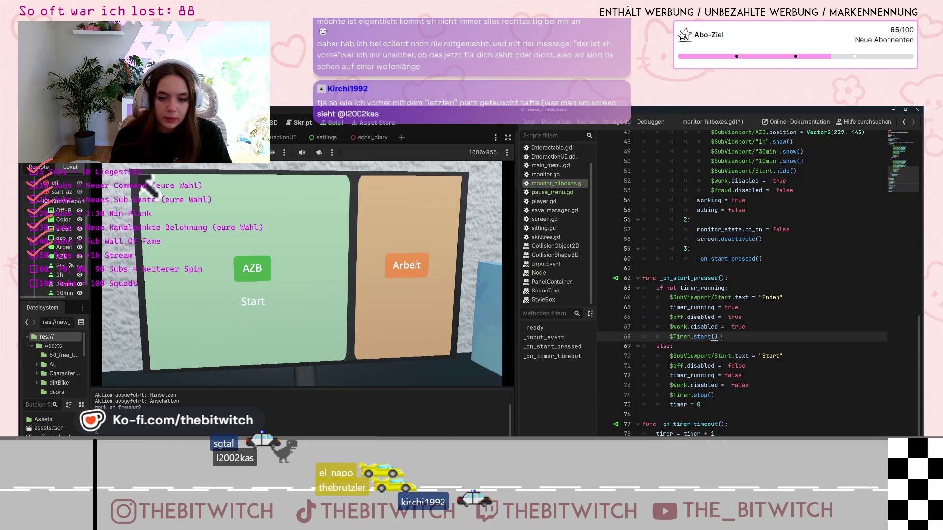
pyautogui.press('Return')
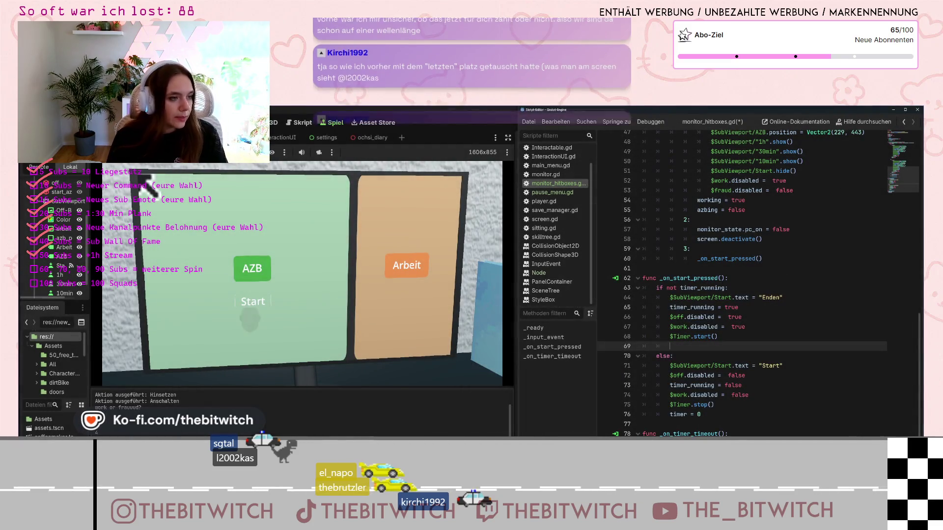
# Add a Label child node under SubViewport and set its text to 'test'
pyautogui.click(240, 306)
pyautogui.rightClick(61, 215)
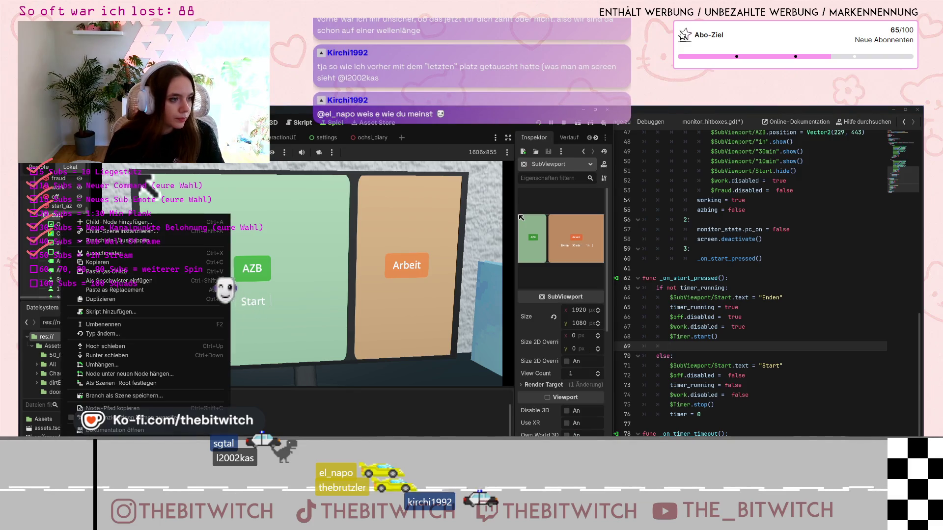
pyautogui.click(98, 222)
pyautogui.write('lab')
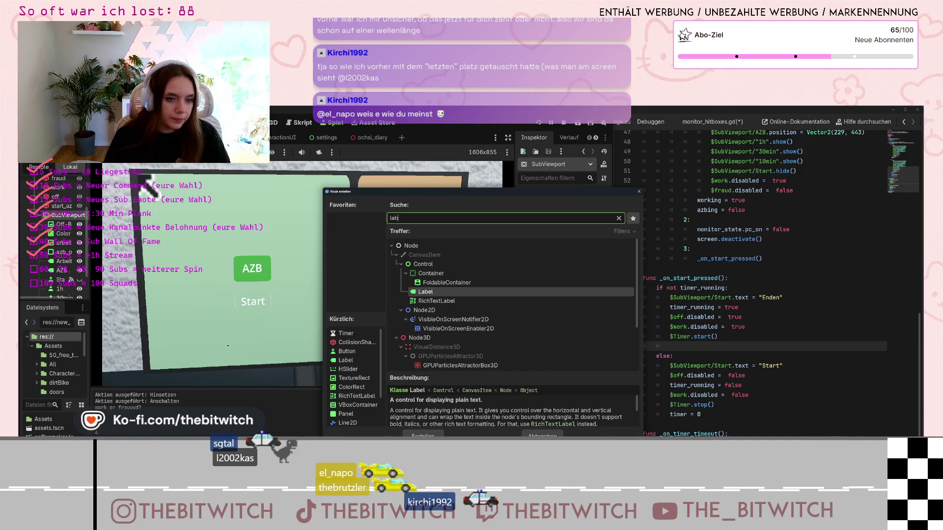
pyautogui.doubleClick(467, 293)
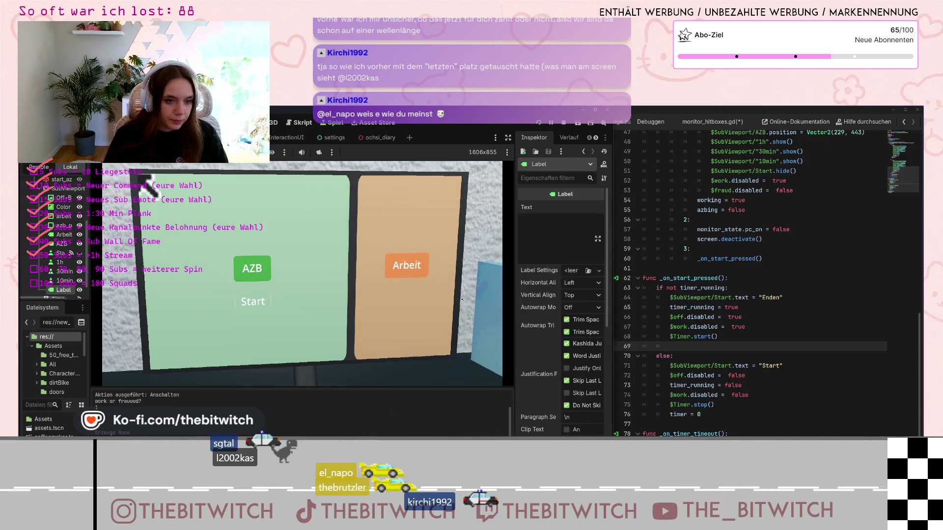
pyautogui.click(584, 246)
pyautogui.write('test')
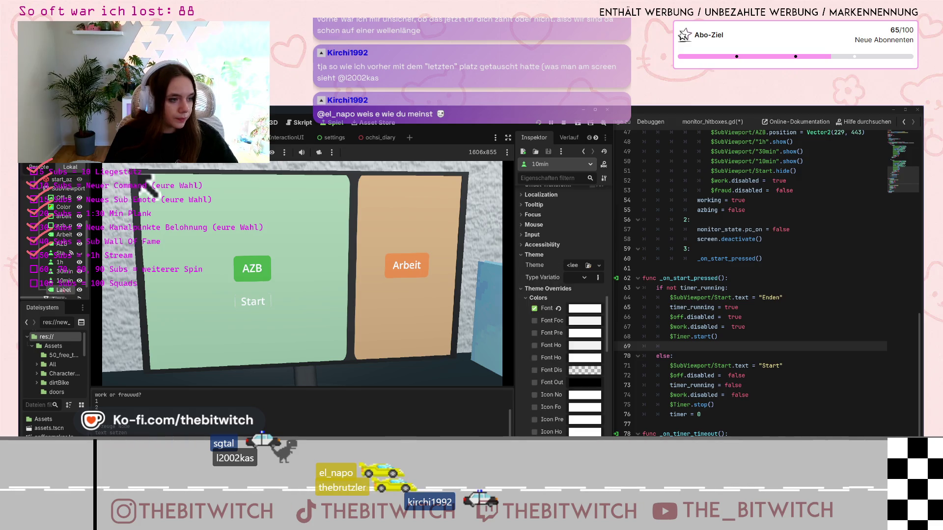
pyautogui.click(63, 290)
pyautogui.scroll(-1, 737, 343)
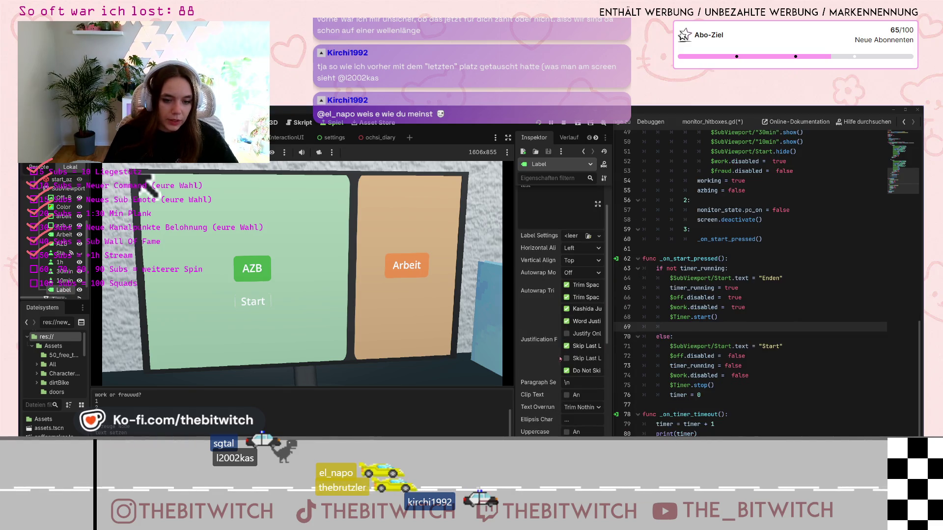
pyautogui.scroll(-3, 555, 366)
pyautogui.click(540, 384)
pyautogui.scroll(-3, 564, 344)
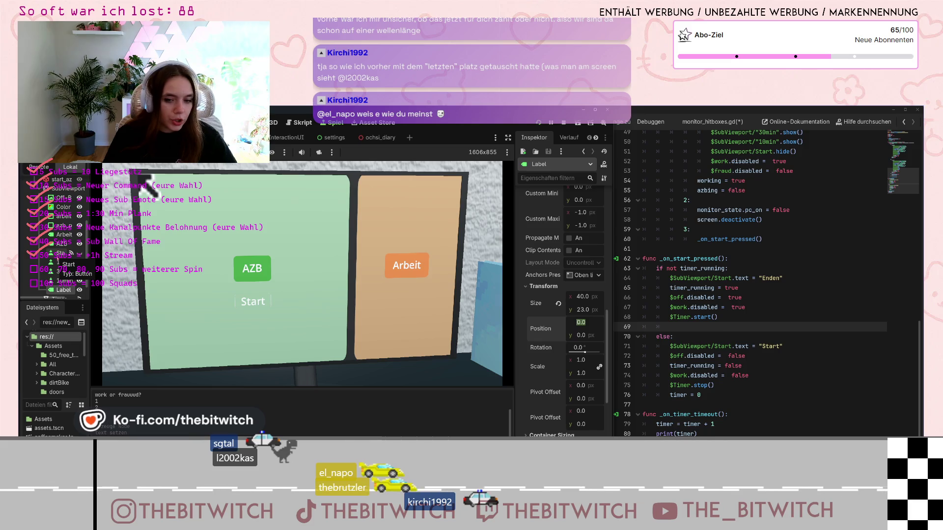
pyautogui.scroll(6, 763, 288)
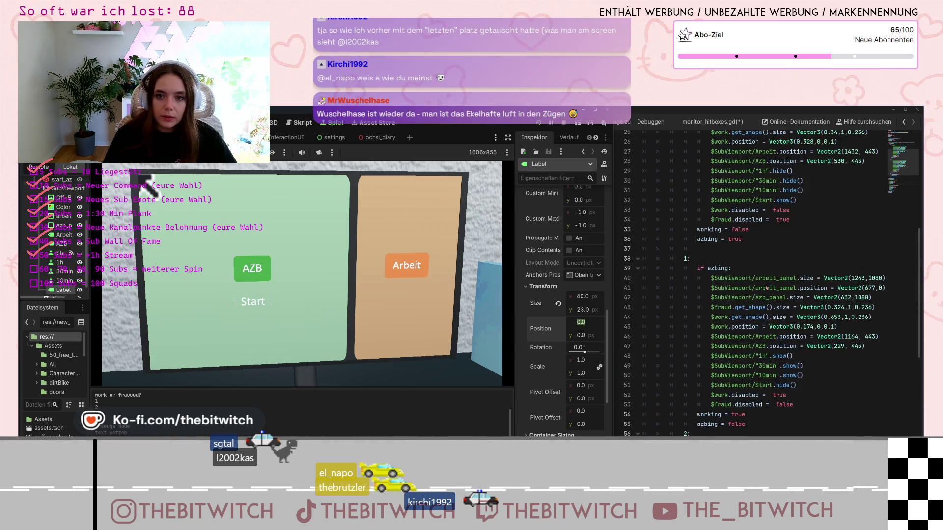
pyautogui.scroll(-1, 770, 301)
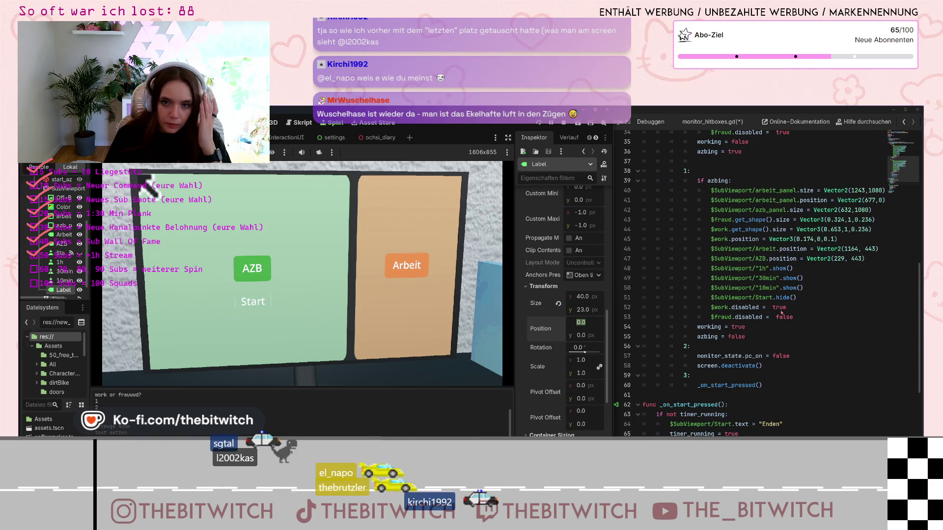
pyautogui.scroll(1, 781, 312)
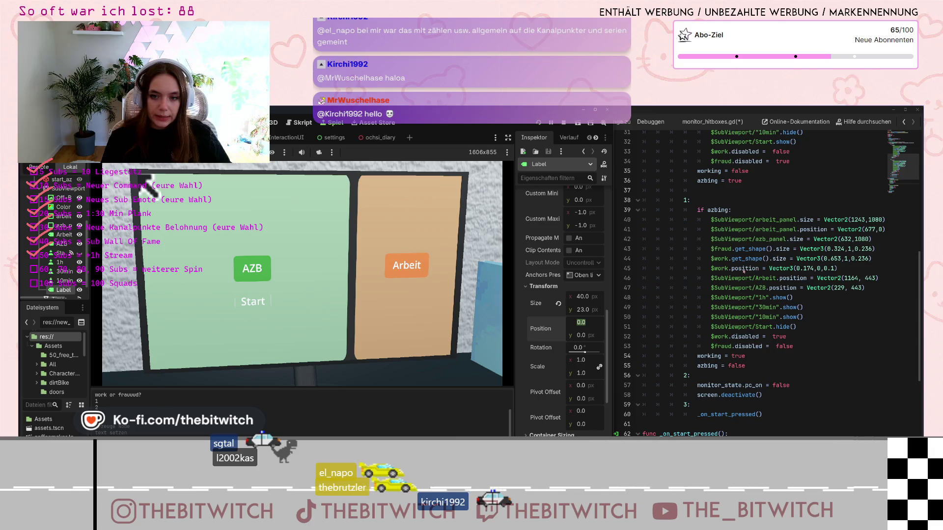
pyautogui.scroll(8, 751, 265)
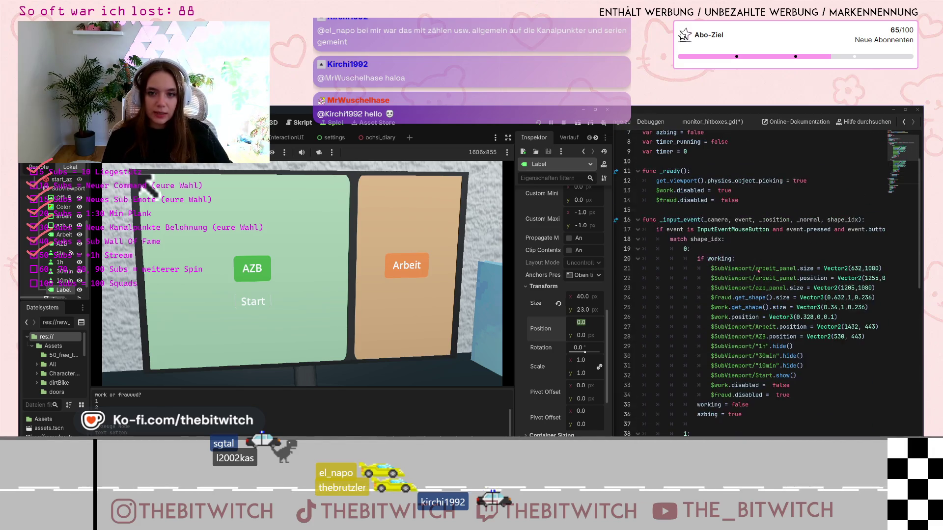
pyautogui.scroll(-3, 755, 271)
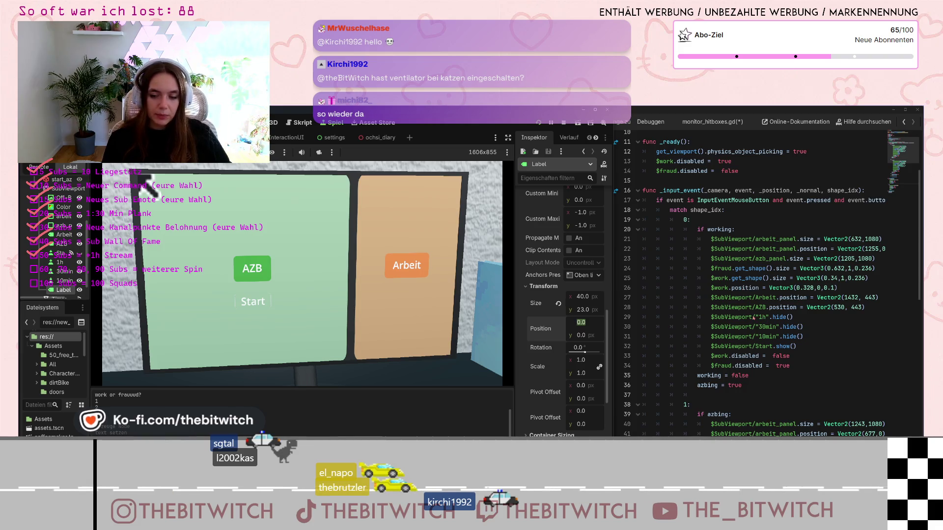
pyautogui.scroll(-1, 751, 318)
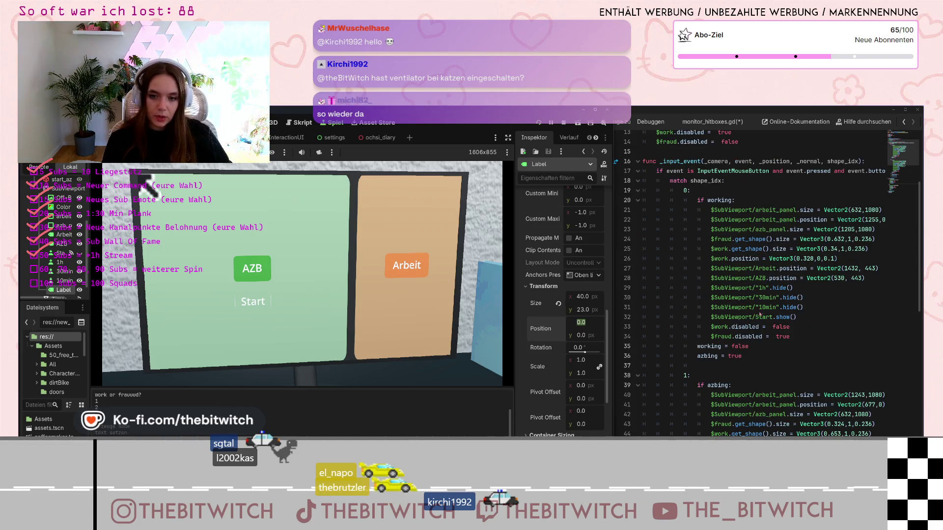
pyautogui.scroll(-11, 775, 325)
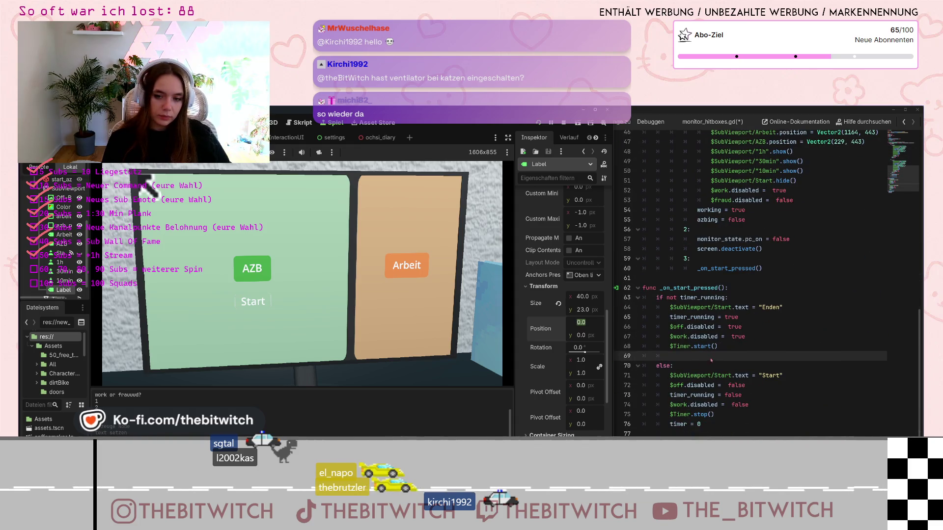
pyautogui.click(670, 370)
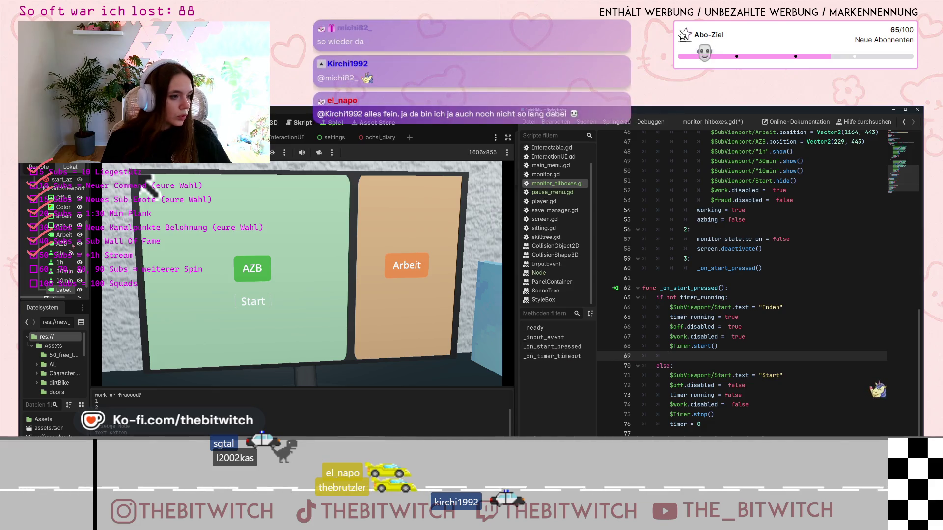
pyautogui.hotkey('alt', 'Tab')
pyautogui.click(60, 253)
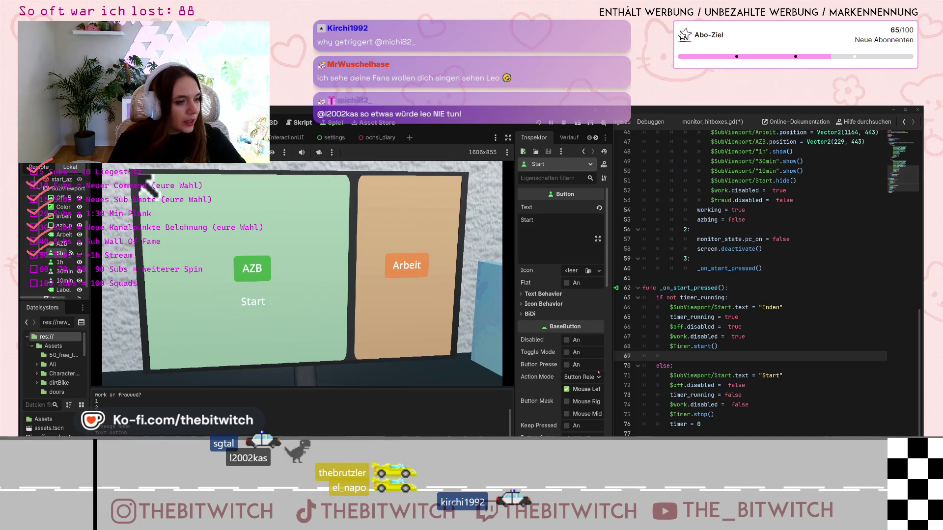
# Give the new Label the Start button's x position of 545
pyautogui.scroll(-2, 559, 370)
pyautogui.scroll(-10, 559, 370)
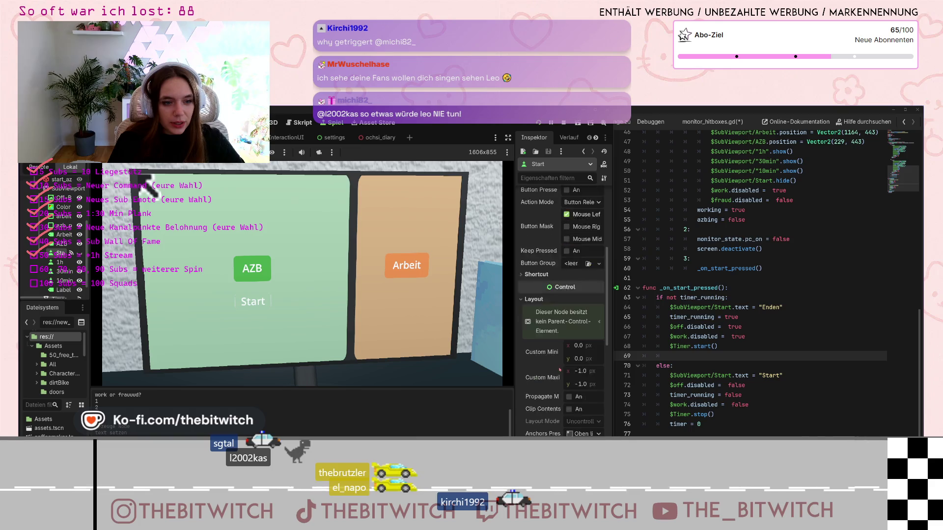
pyautogui.click(583, 376)
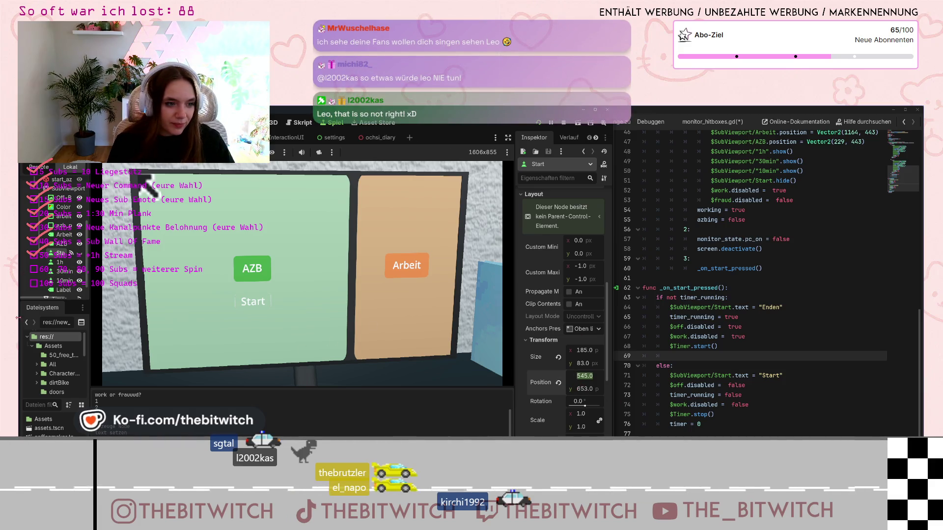
pyautogui.click(64, 290)
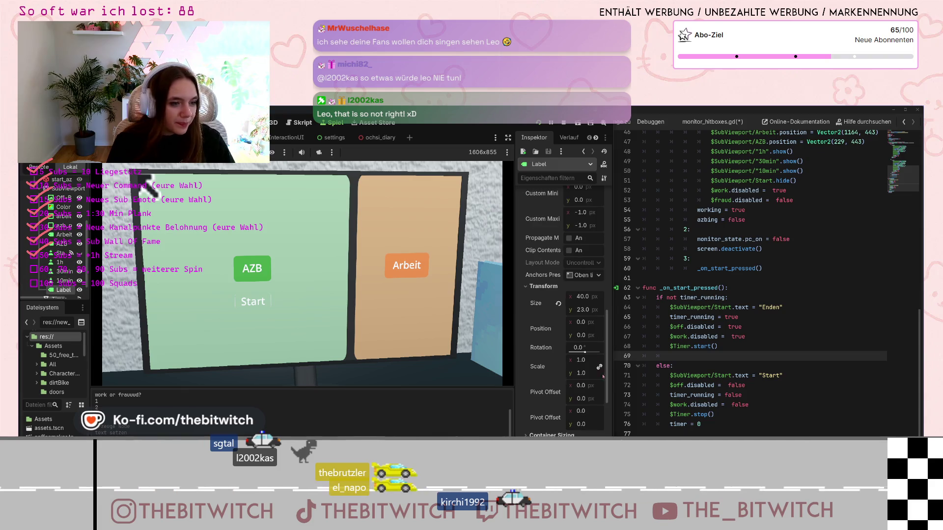
pyautogui.doubleClick(580, 322)
pyautogui.write('545')
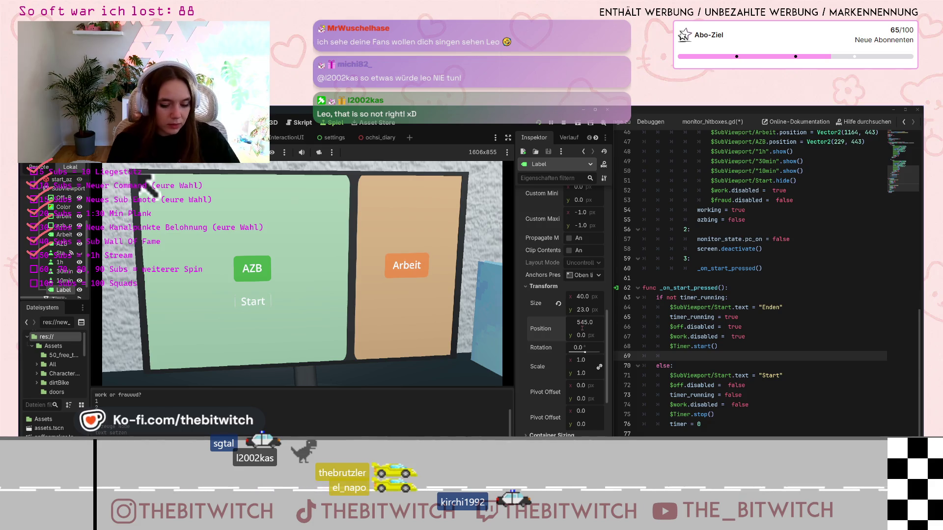
pyautogui.press('Return')
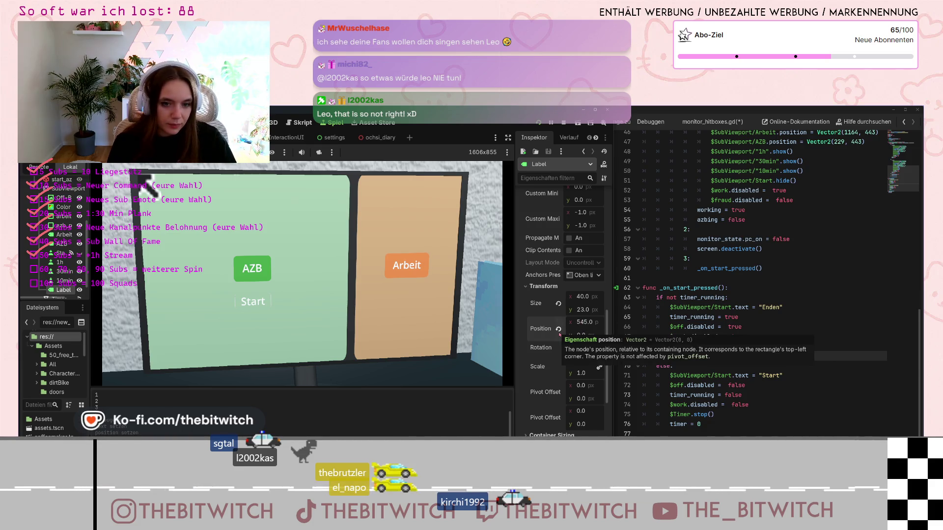
# Lower the Label by trying y values 653, 694 and 755, settling on 761
pyautogui.click(580, 335)
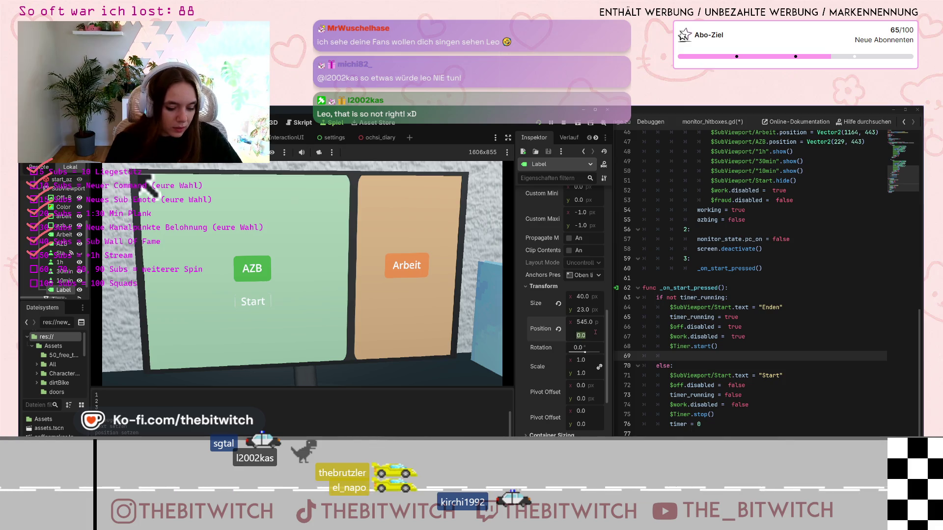
pyautogui.write('653')
pyautogui.press('Return')
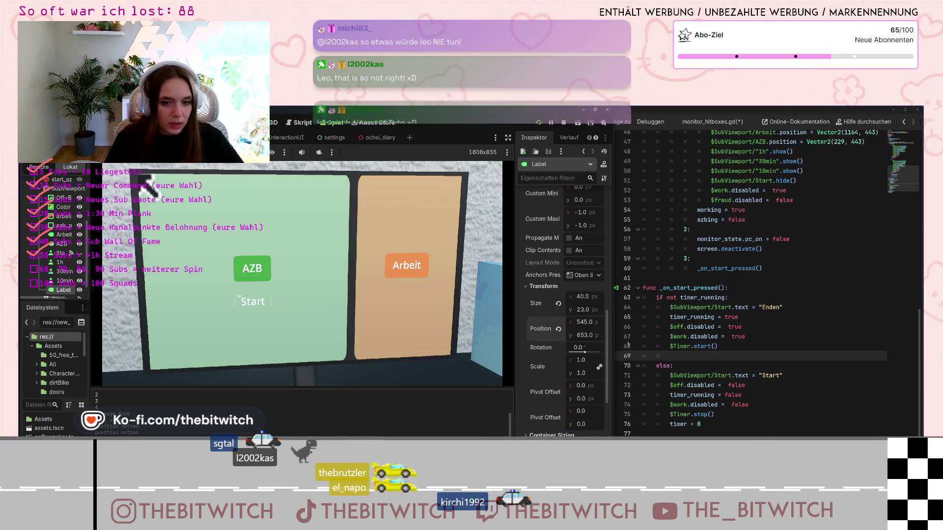
pyautogui.click(595, 334)
pyautogui.write('694')
pyautogui.press('Return')
pyautogui.write('755')
pyautogui.press('Return')
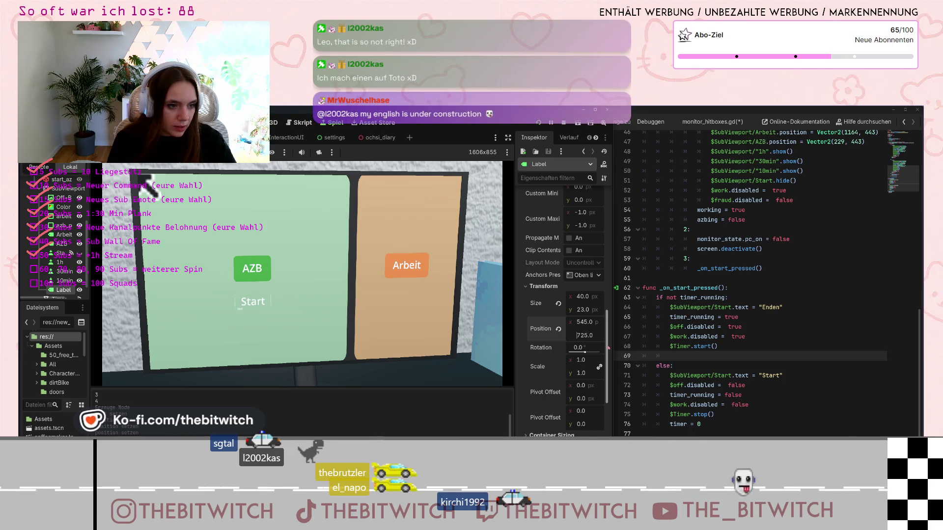
pyautogui.write('761')
# Shift the Label right, setting its x position to 562 and then 612
pyautogui.click(584, 322)
pyautogui.write('562')
pyautogui.press('Return')
pyautogui.write('612')
pyautogui.press('Return')
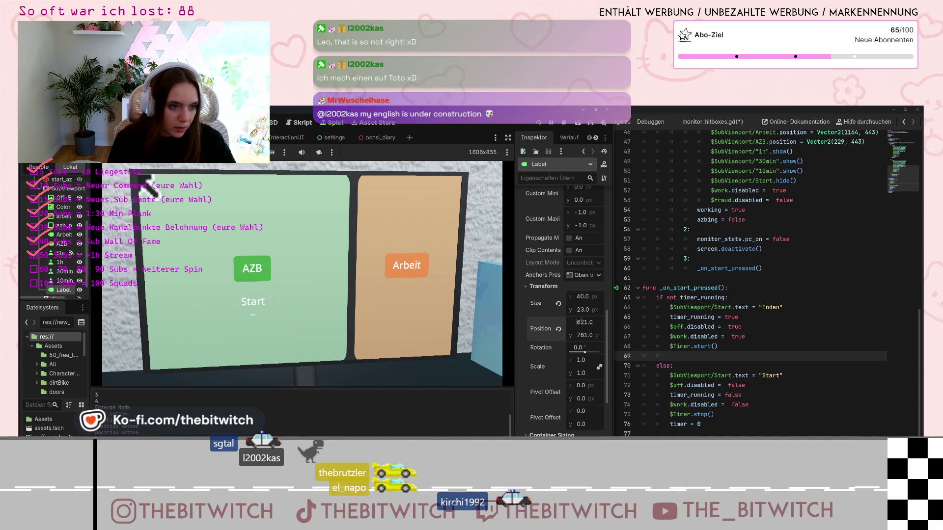
pyautogui.scroll(5, 561, 266)
pyautogui.scroll(6, 533, 281)
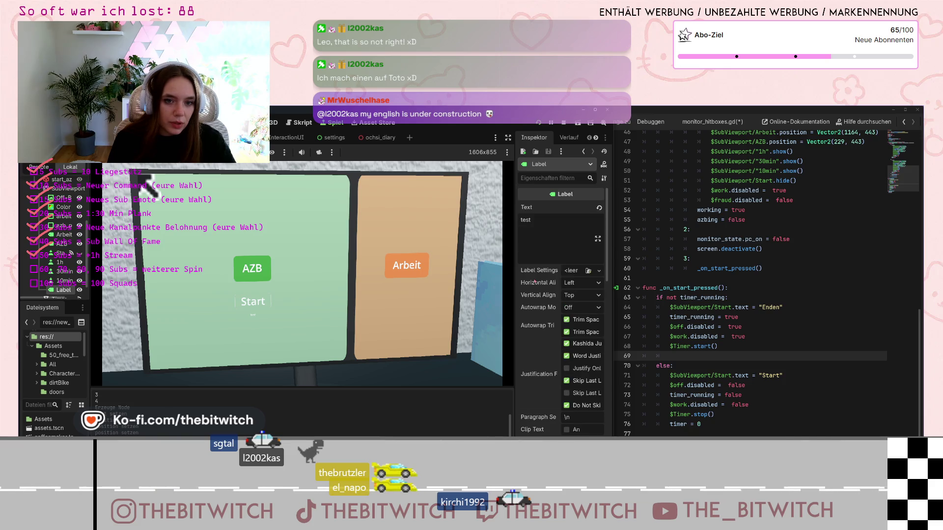
pyautogui.scroll(-9, 535, 281)
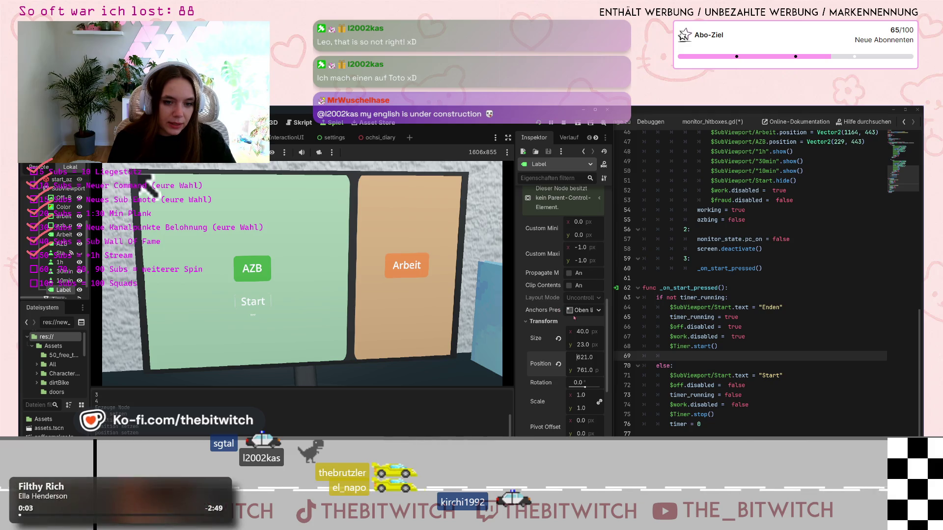
# Try the centre anchor preset, undo it, and set horizontal alignment to Center instead
pyautogui.click(581, 310)
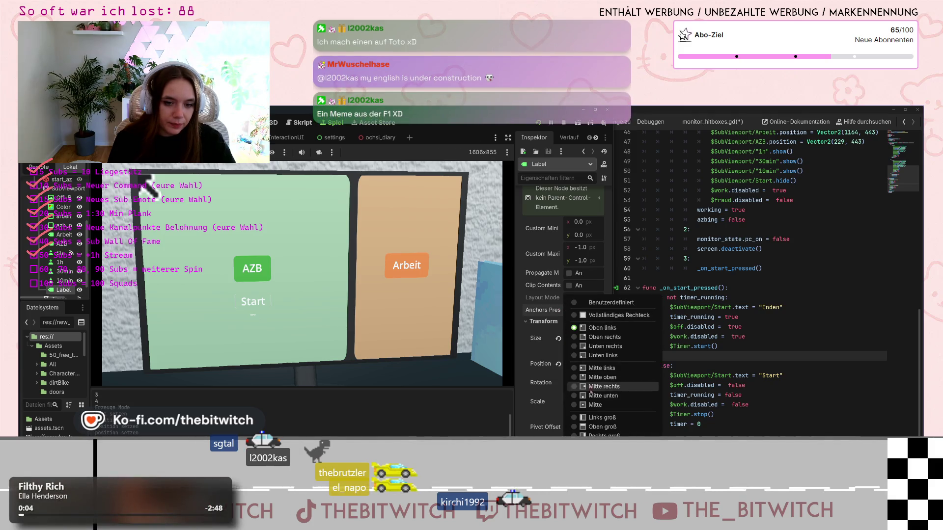
pyautogui.click(602, 405)
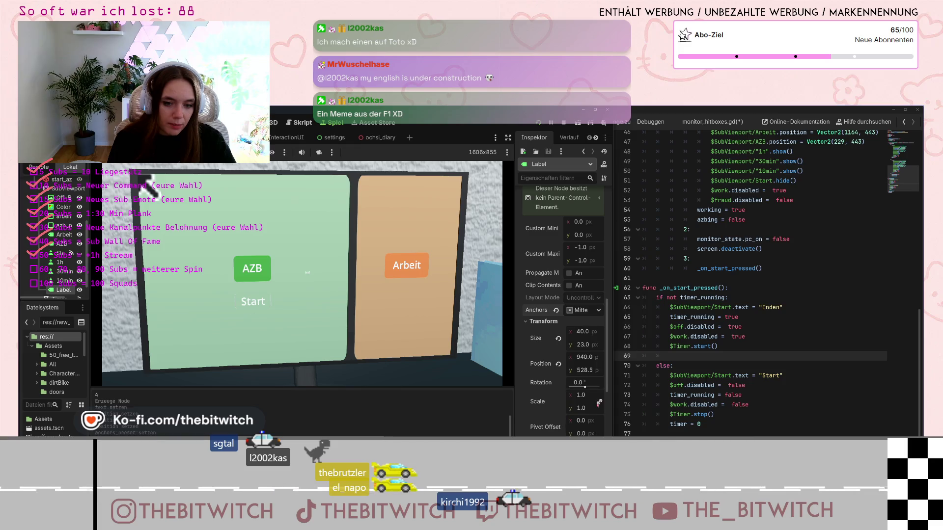
pyautogui.hotkey('ctrl', 'z')
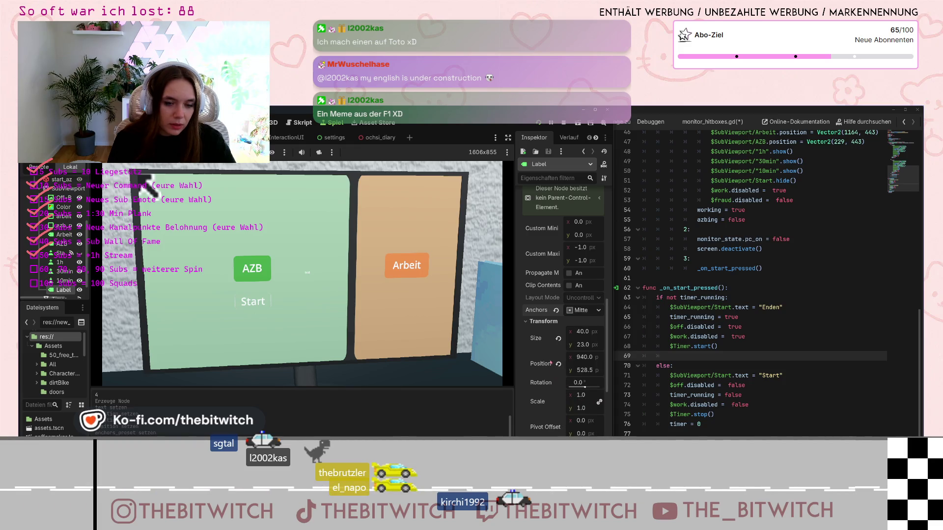
pyautogui.scroll(-3, 542, 393)
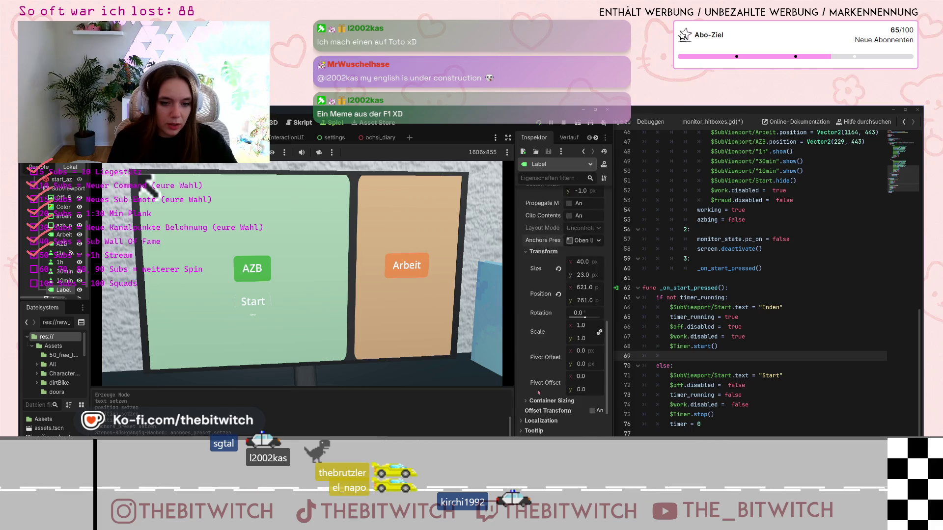
pyautogui.scroll(10, 529, 404)
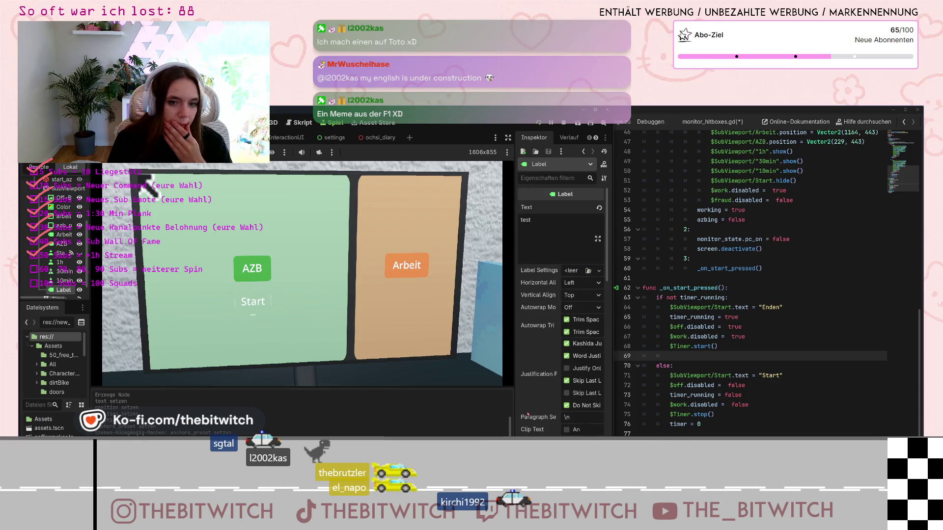
pyautogui.click(578, 283)
pyautogui.click(573, 308)
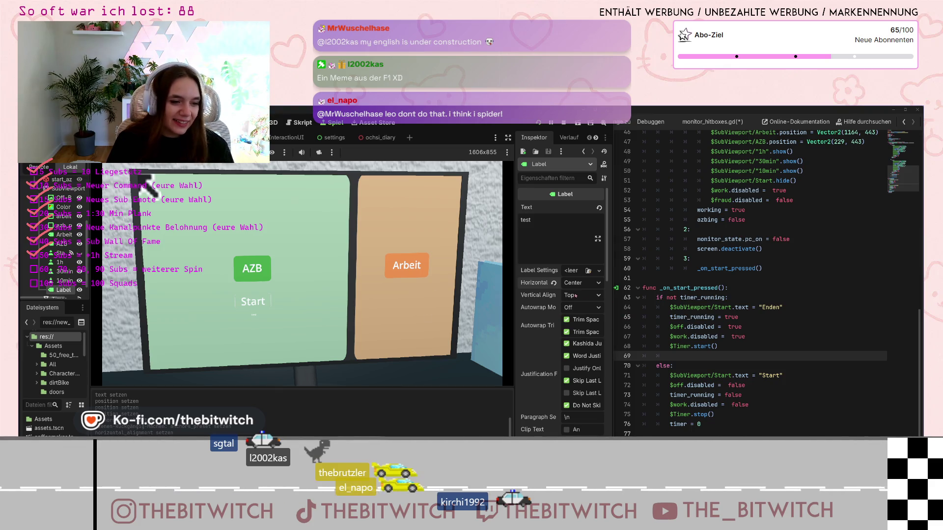
# Enable a Font Size theme override on the test label and raise it to 47
pyautogui.scroll(-10, 555, 319)
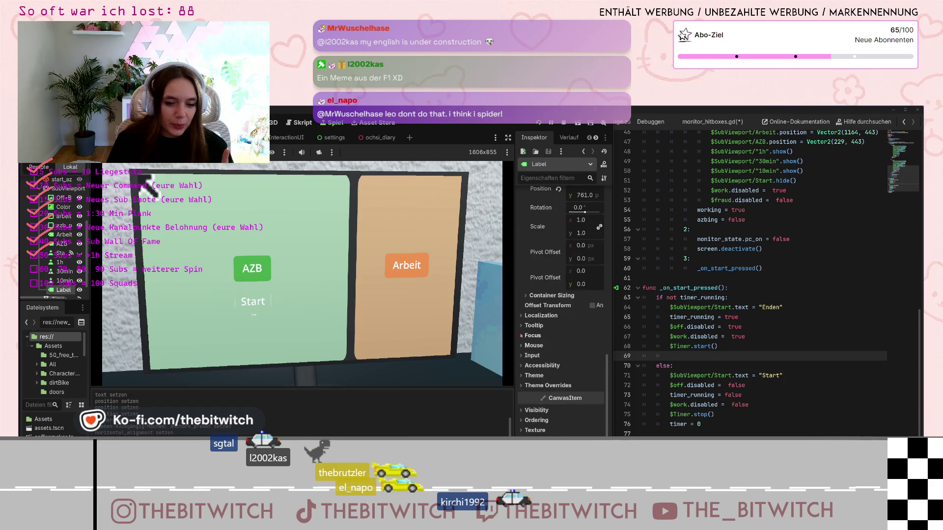
pyautogui.click(522, 386)
pyautogui.scroll(-2, 544, 387)
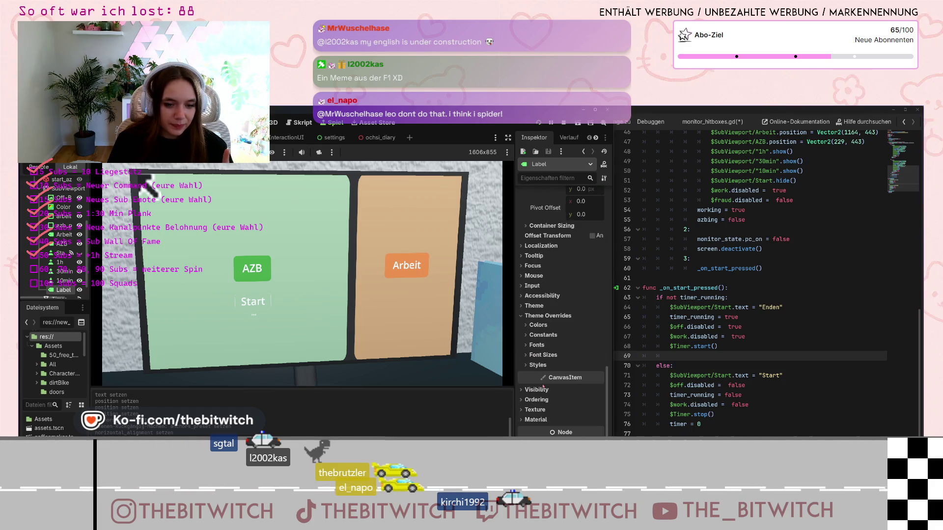
pyautogui.click(531, 355)
pyautogui.click(534, 365)
pyautogui.click(597, 363)
pyautogui.click(597, 363)
pyautogui.click(597, 363)
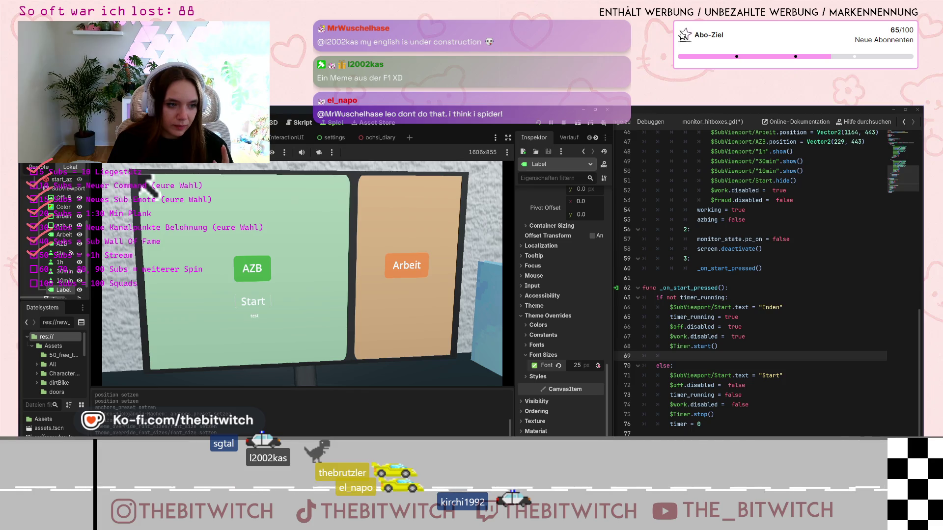
pyautogui.click(598, 363)
pyautogui.click(598, 363)
pyautogui.click(597, 364)
pyautogui.click(597, 363)
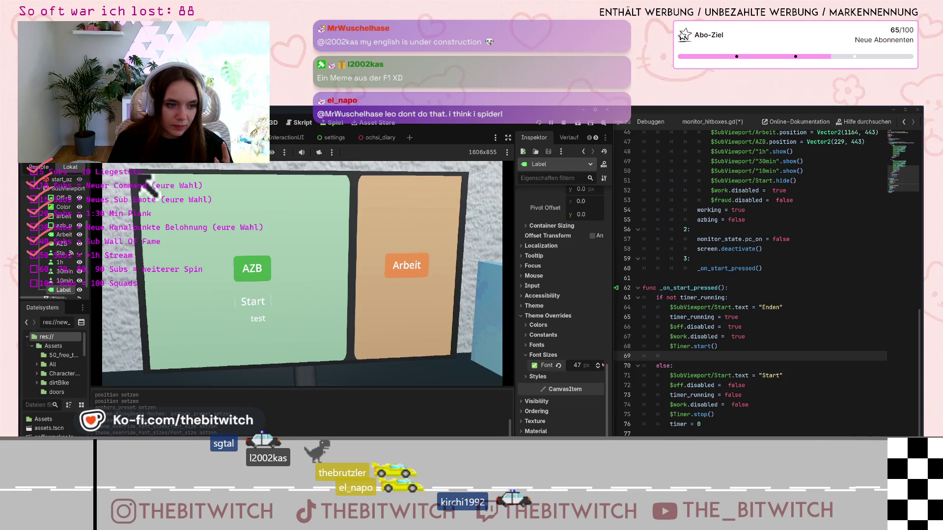
pyautogui.scroll(3, 568, 340)
pyautogui.scroll(3, 569, 340)
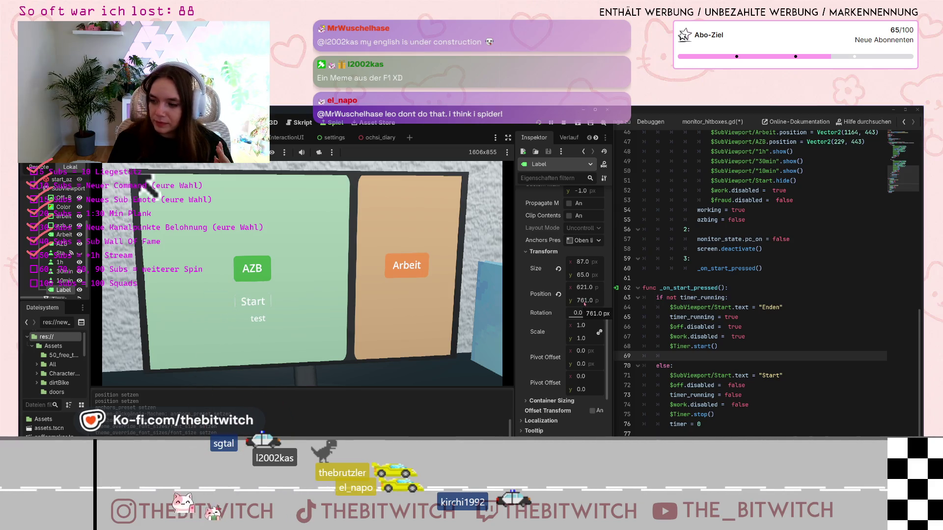
# Reposition the label to about x 600 and nudge it, ending at 599, 779
pyautogui.click(589, 300)
pyautogui.press('Down')
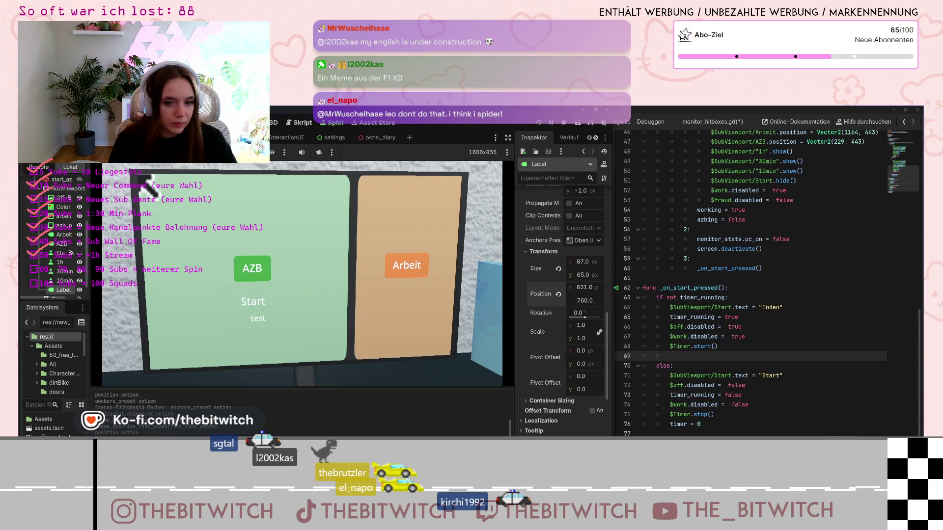
pyautogui.click(585, 287)
pyautogui.write('600')
pyautogui.press('Return')
pyautogui.press('Down')
pyautogui.press('Down')
pyautogui.press('Down')
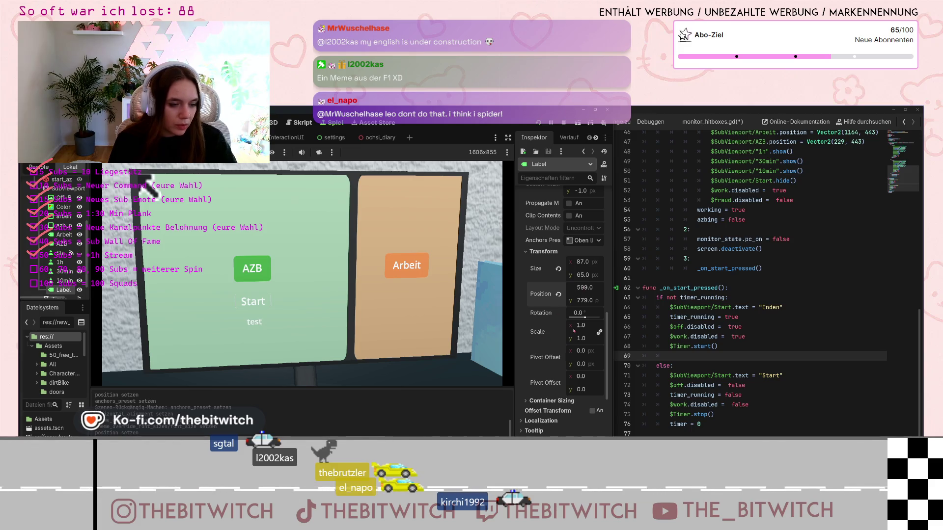
pyautogui.click(689, 357)
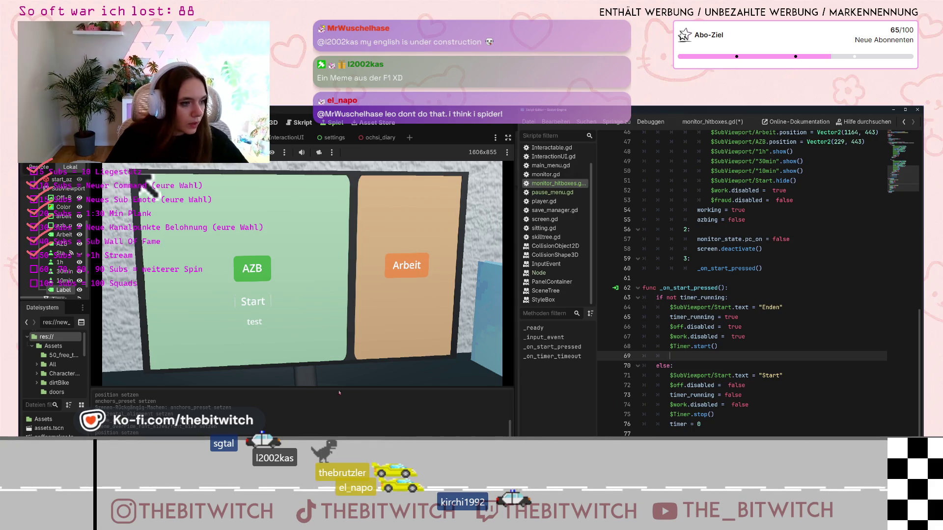
# Rename the Label node to timer_text
pyautogui.click(66, 291)
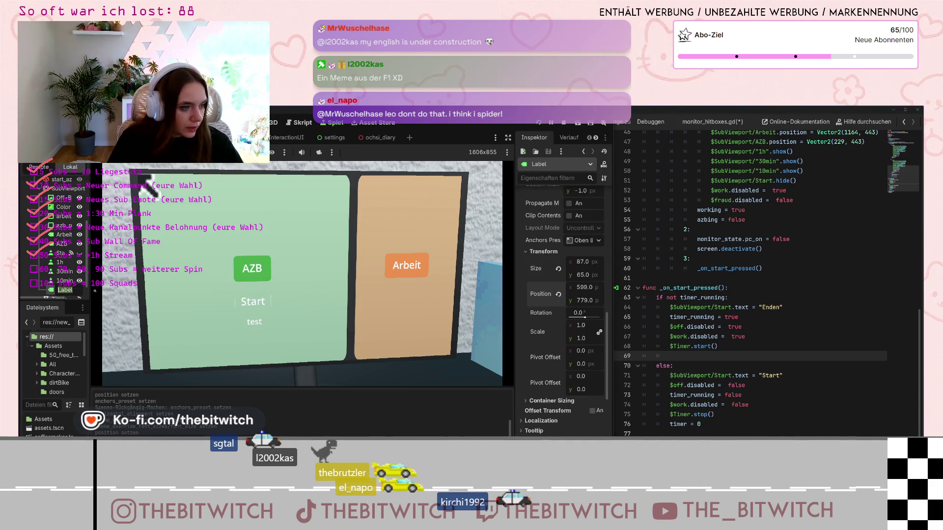
pyautogui.write('imer')
pyautogui.write('ext')
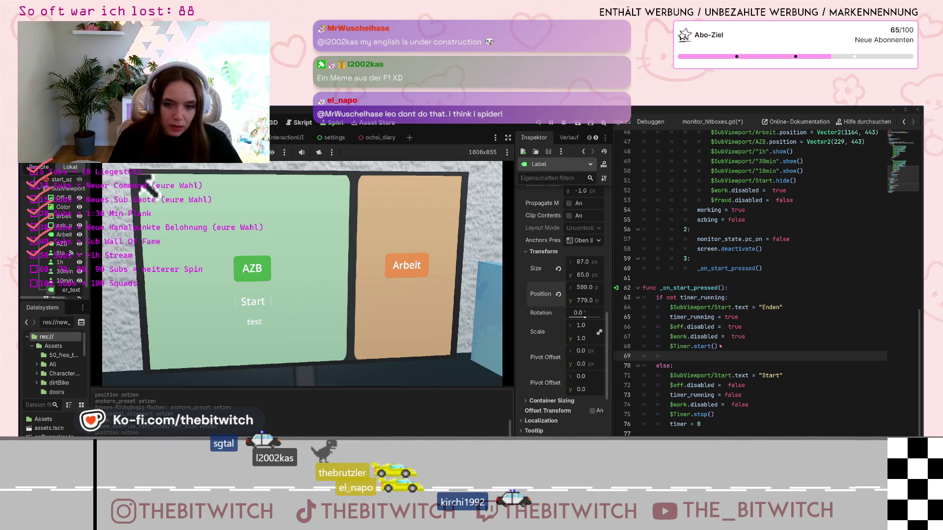
pyautogui.click(720, 347)
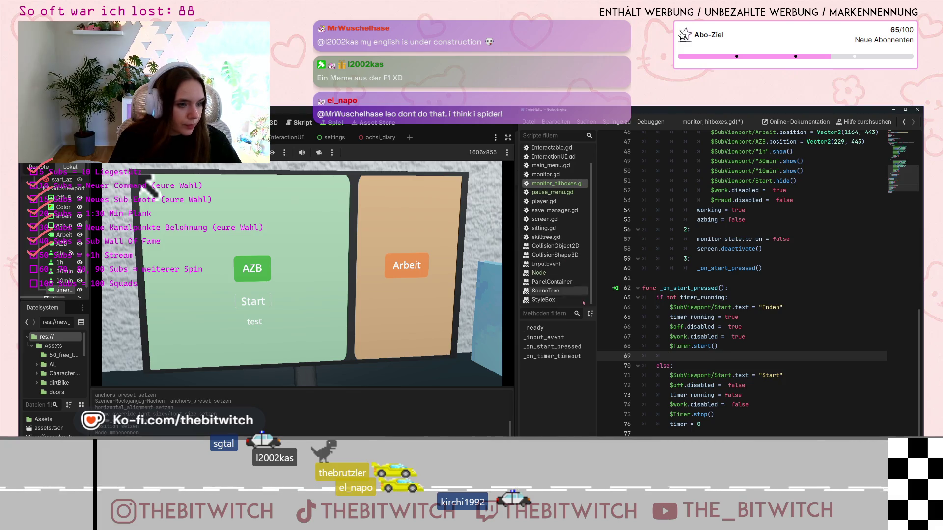
pyautogui.scroll(2, 555, 267)
pyautogui.click(554, 267)
pyautogui.scroll(5, 543, 218)
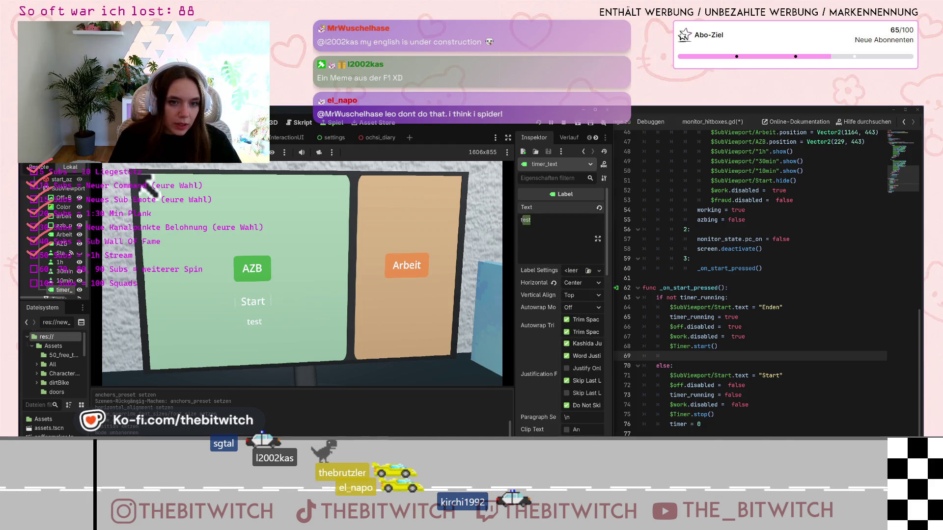
pyautogui.click(796, 415)
pyautogui.click(793, 417)
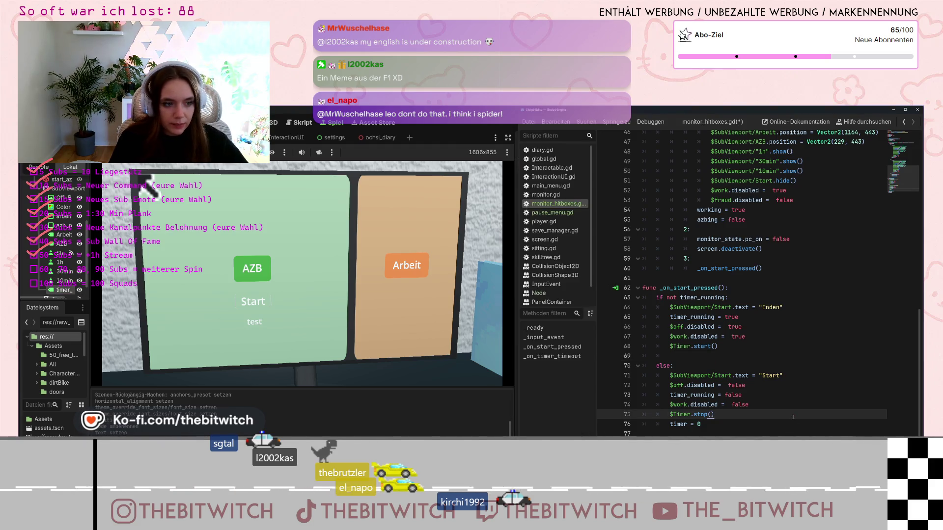
# Clear the timer_text label's Text property and save with Ctrl+S
pyautogui.hotkey('alt', 'Tab')
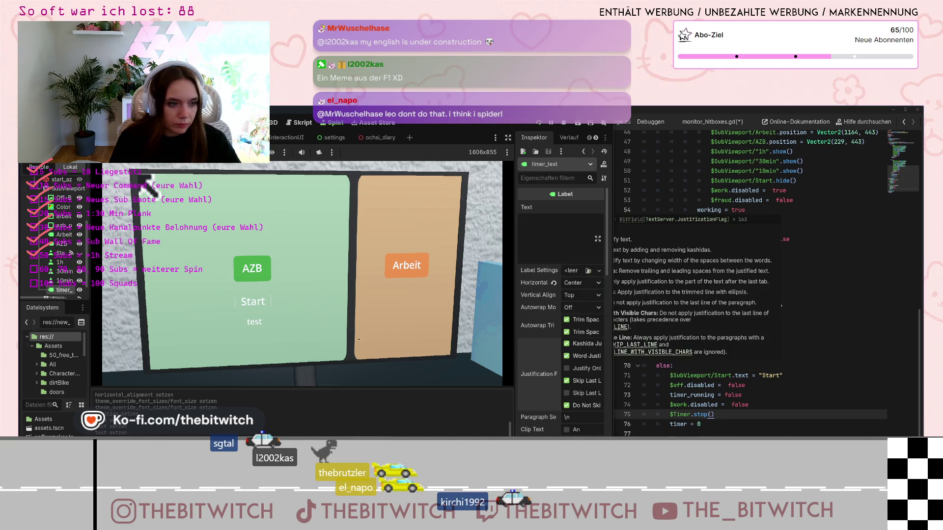
pyautogui.click(538, 233)
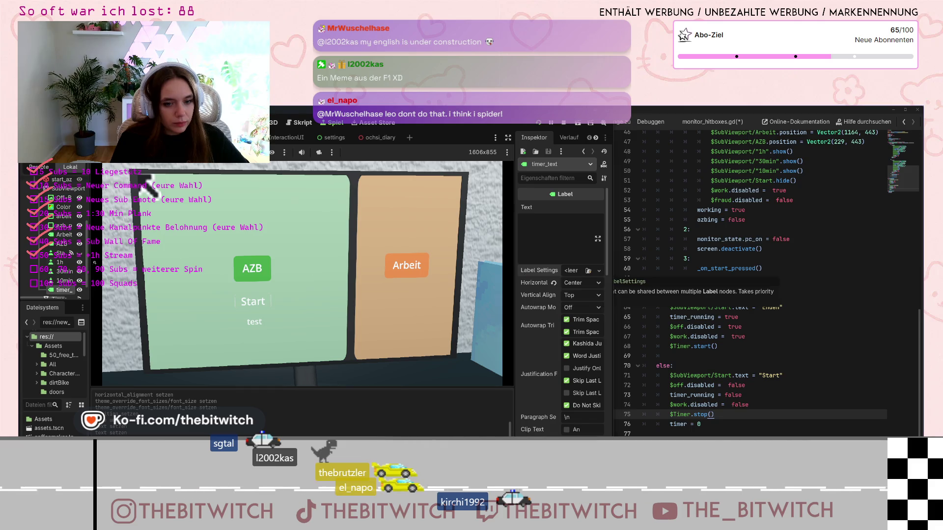
pyautogui.click(65, 281)
pyautogui.click(64, 290)
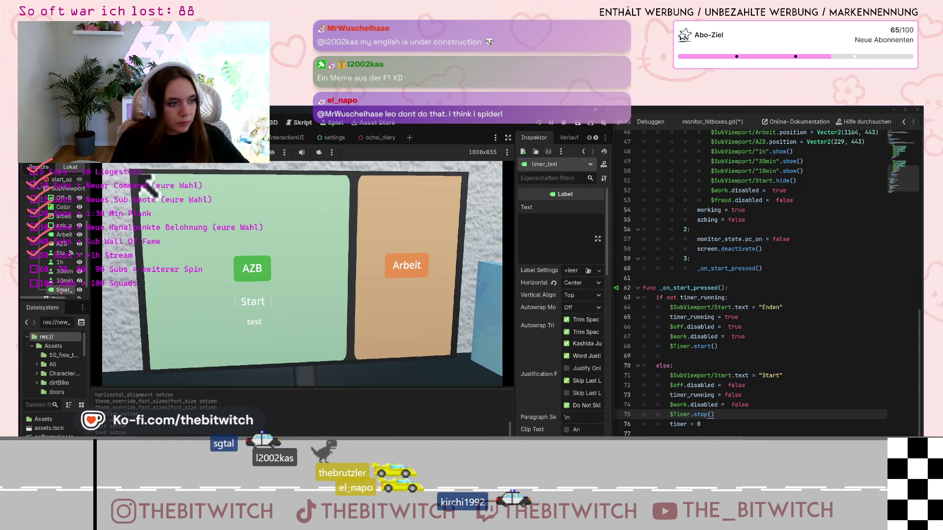
pyautogui.click(554, 235)
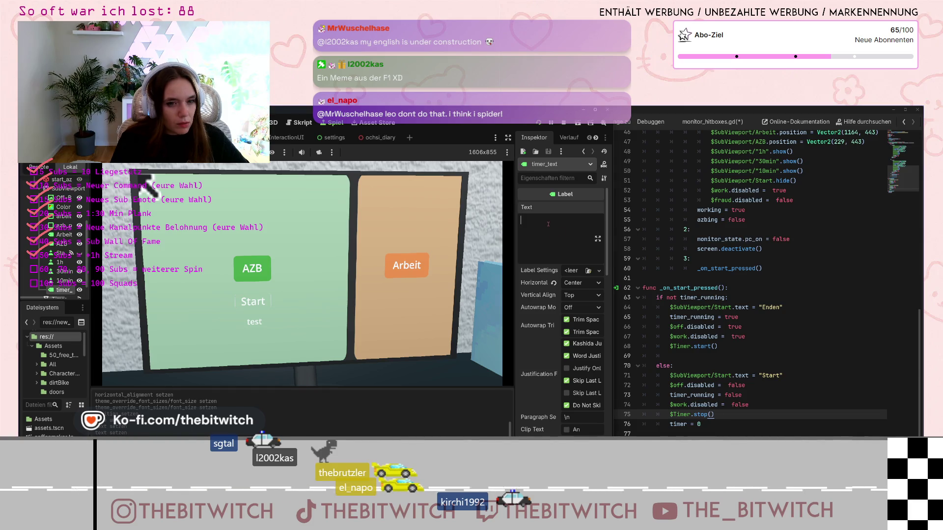
pyautogui.press('Return')
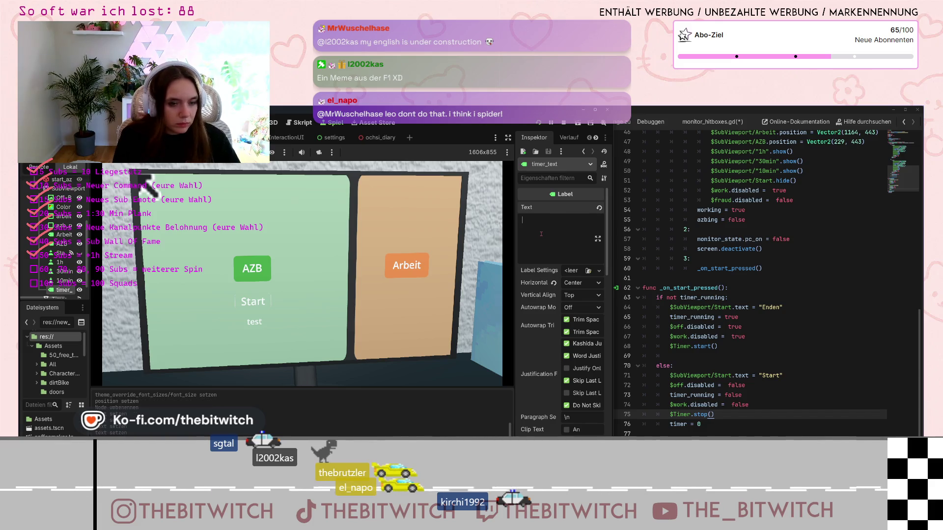
pyautogui.hotkey('ctrl', 's')
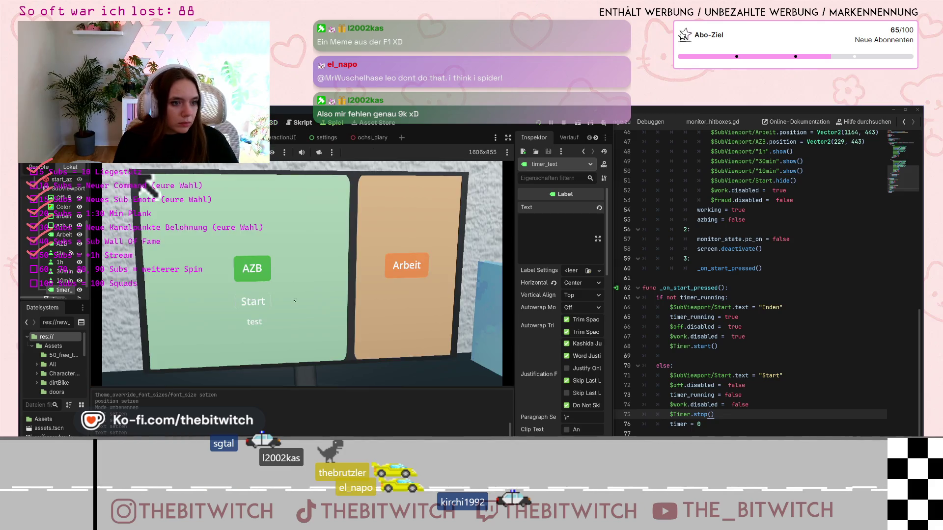
# Write $SubViewport/timer_text.text = timer on line 69 using code completion
pyautogui.click(697, 357)
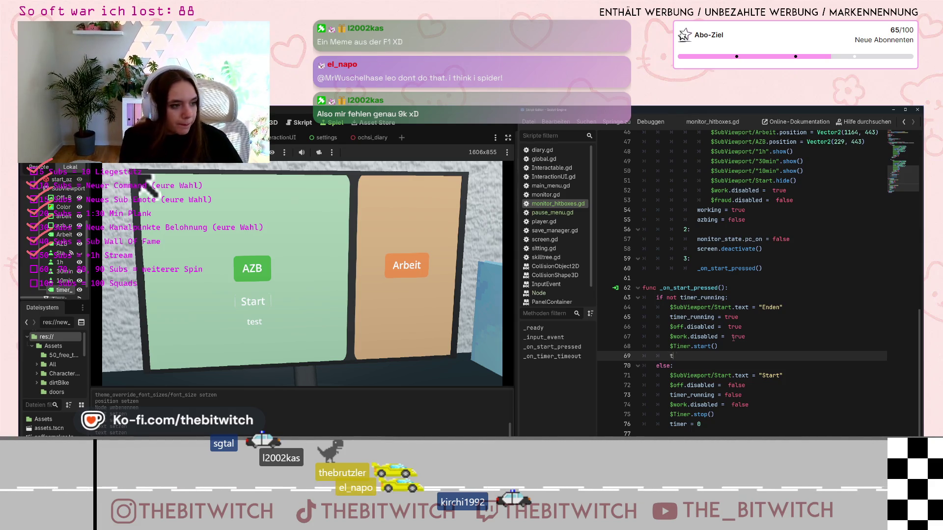
pyautogui.write('_text.text')
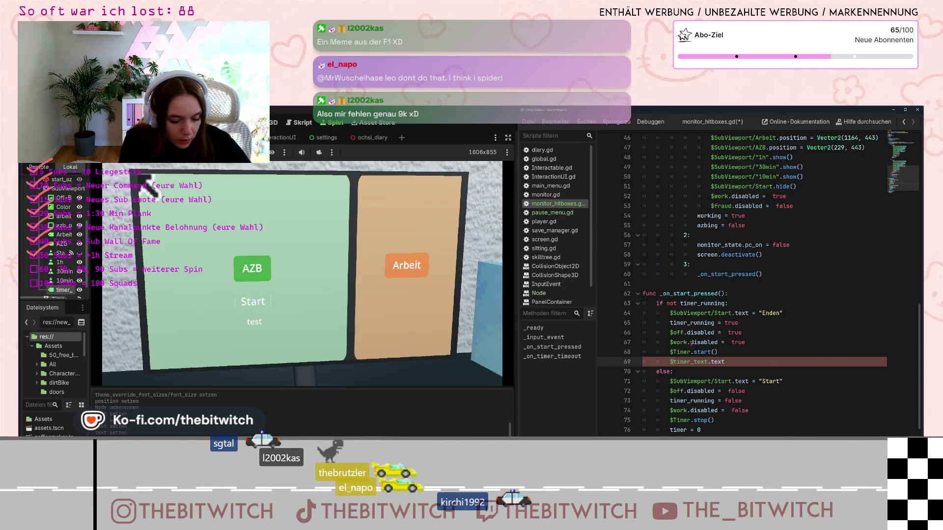
pyautogui.hotkey('ctrl', 'space')
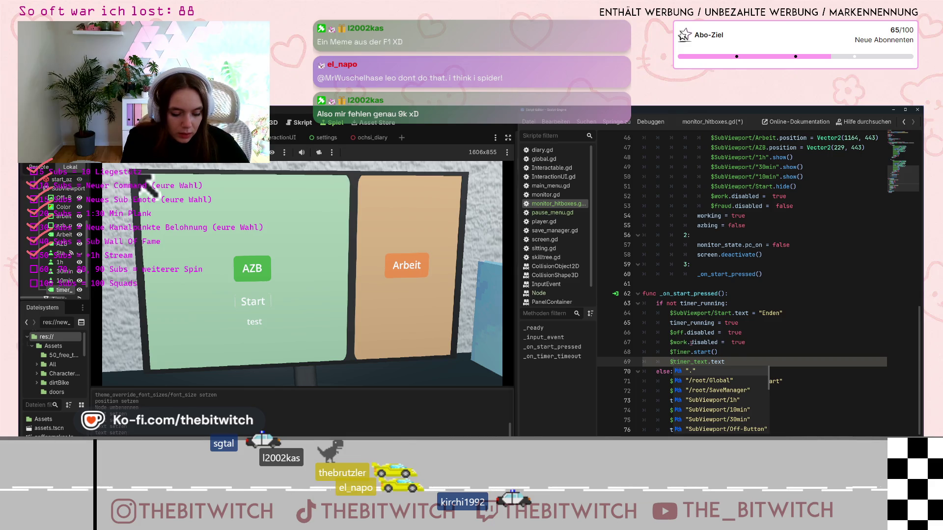
pyautogui.write('SubVi')
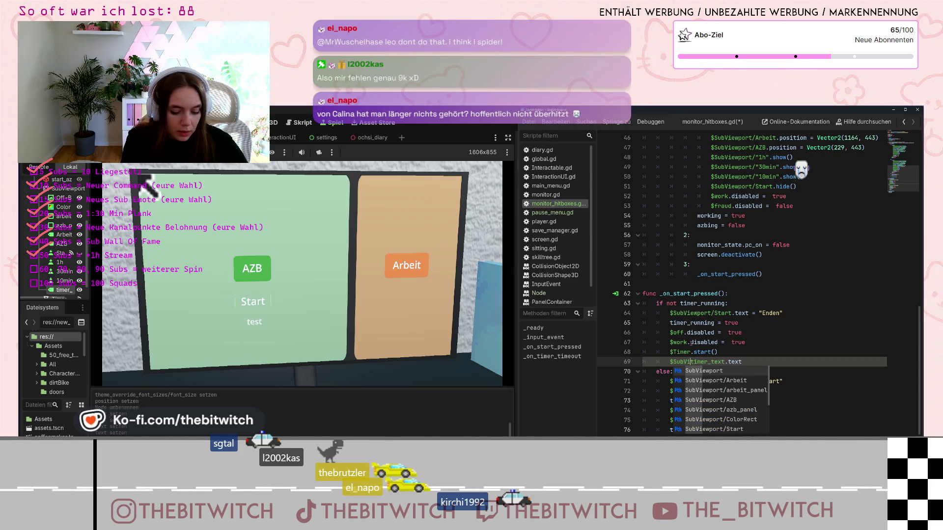
pyautogui.press('Return')
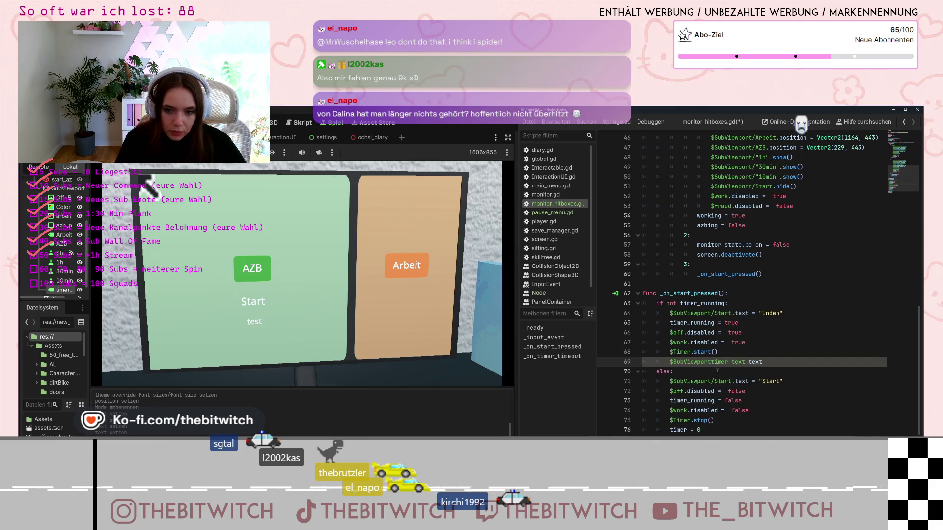
pyautogui.write('/')
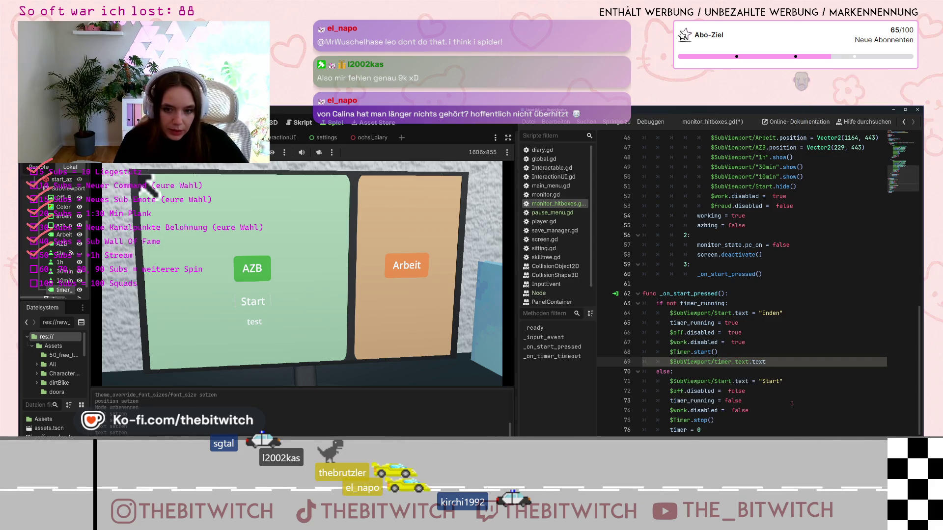
pyautogui.write(' =')
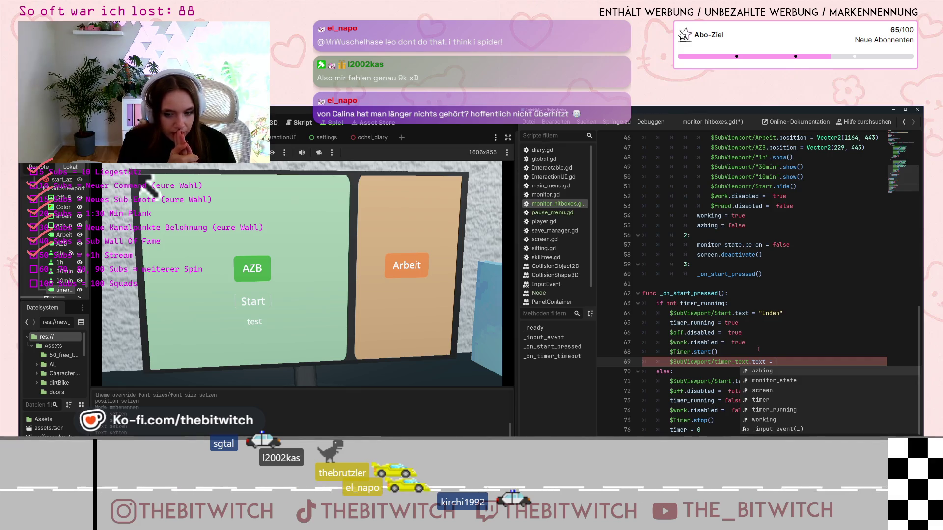
pyautogui.write('timer')
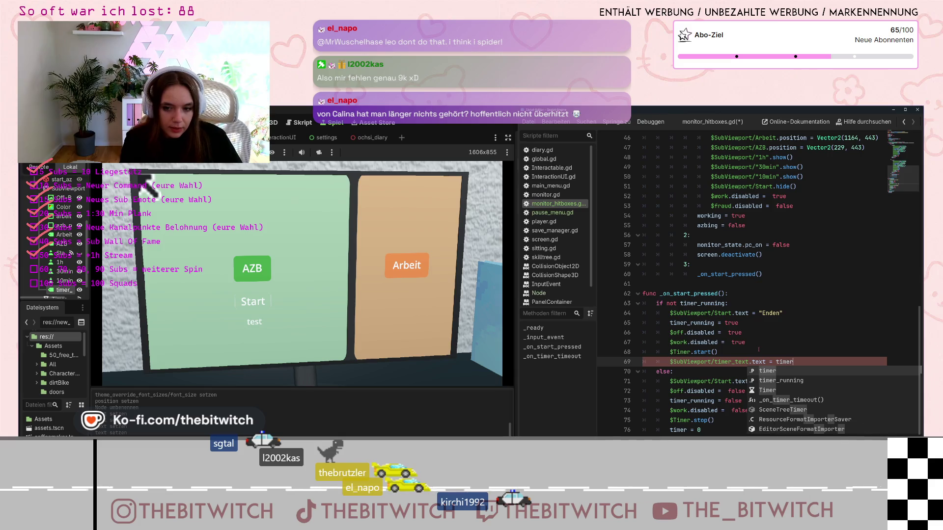
pyautogui.click(769, 337)
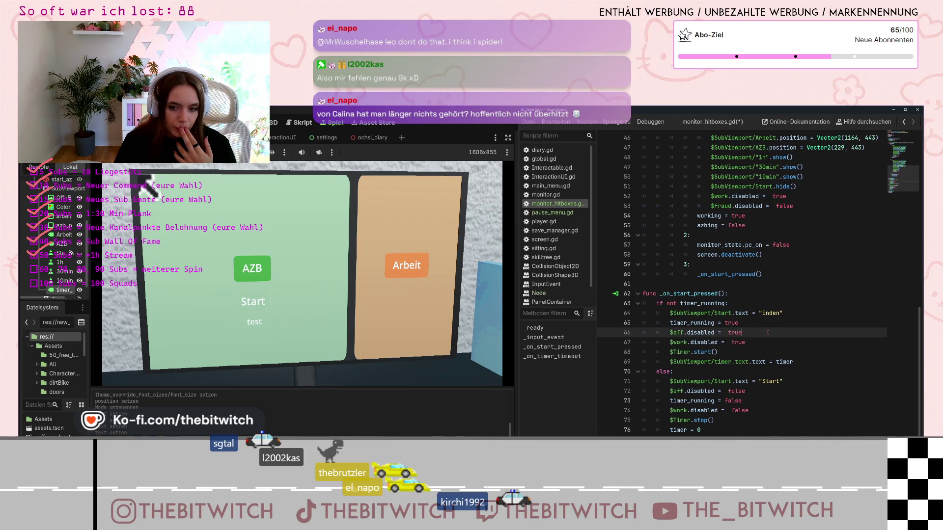
pyautogui.scroll(-1, 767, 333)
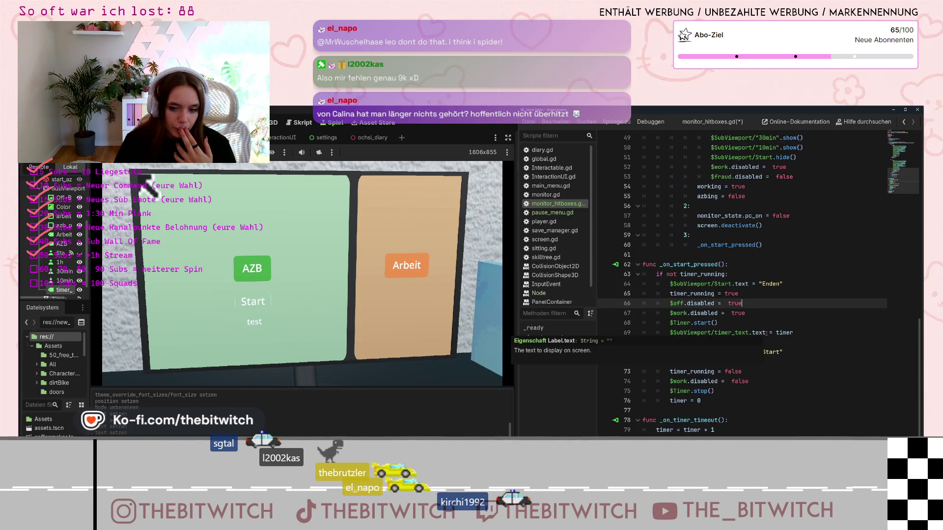
pyautogui.click(766, 334)
pyautogui.click(490, 131)
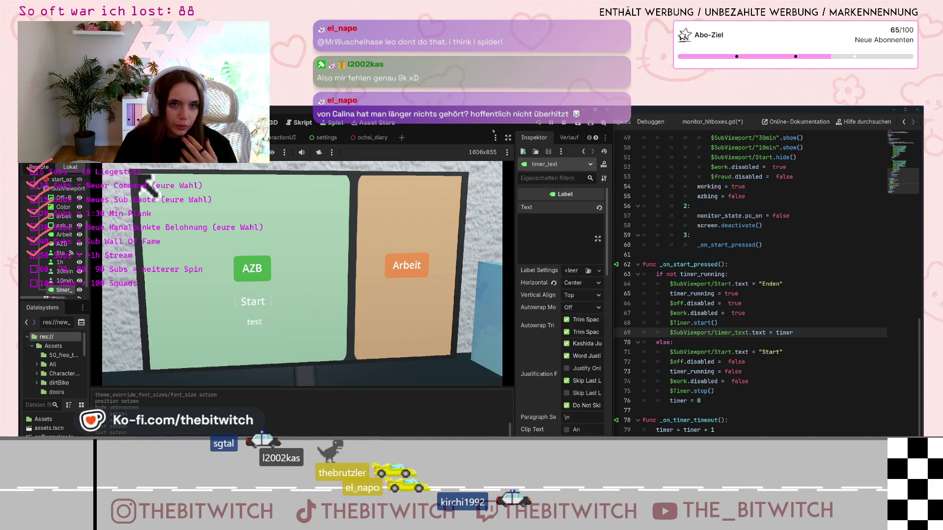
# Save and run the game, start a new game, sit at the desk, and press Start
pyautogui.hotkey('ctrl', 's')
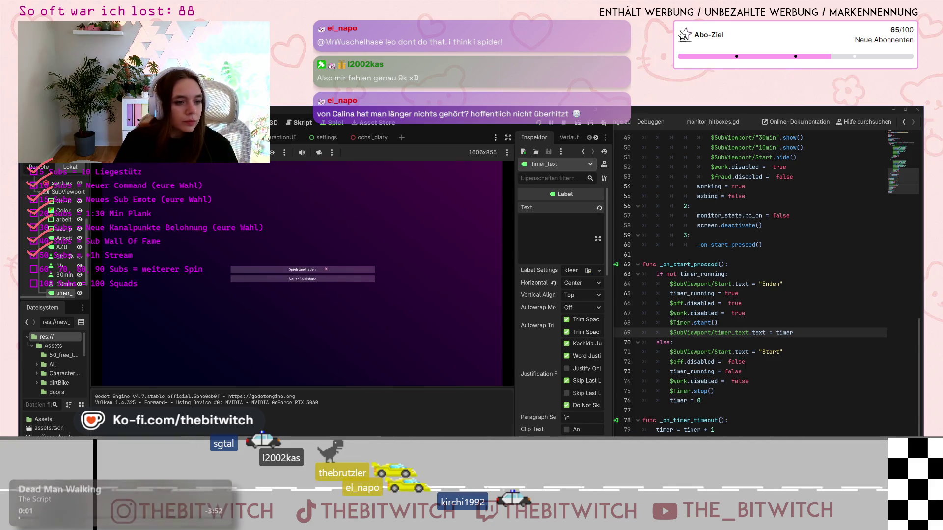
pyautogui.click(302, 279)
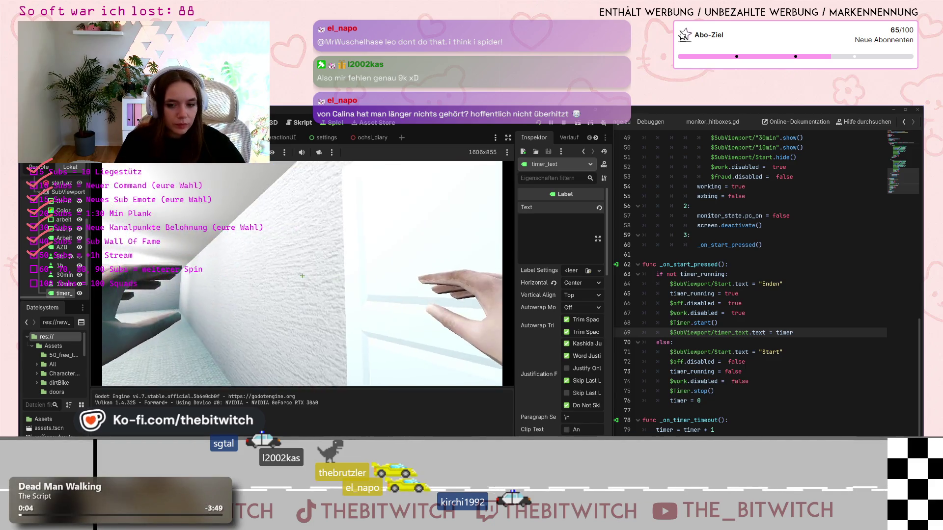
pyautogui.press('w')
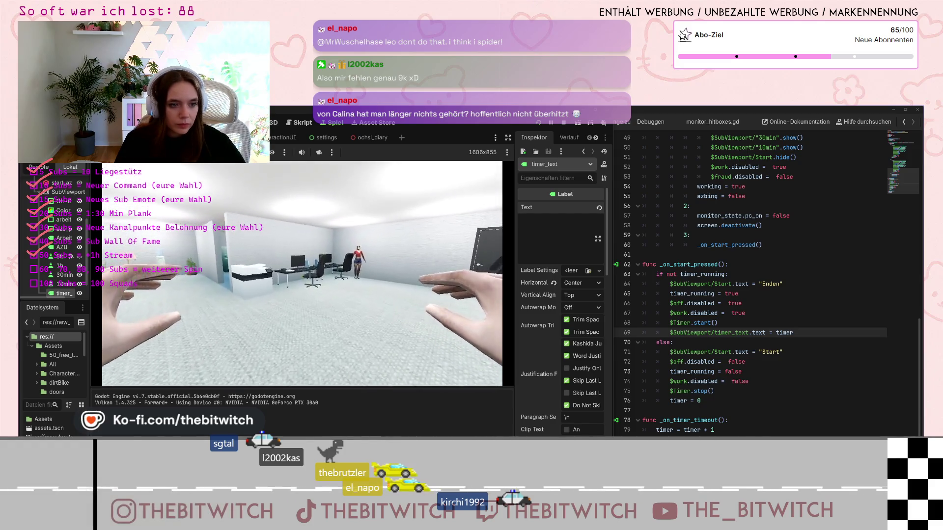
pyautogui.press('e')
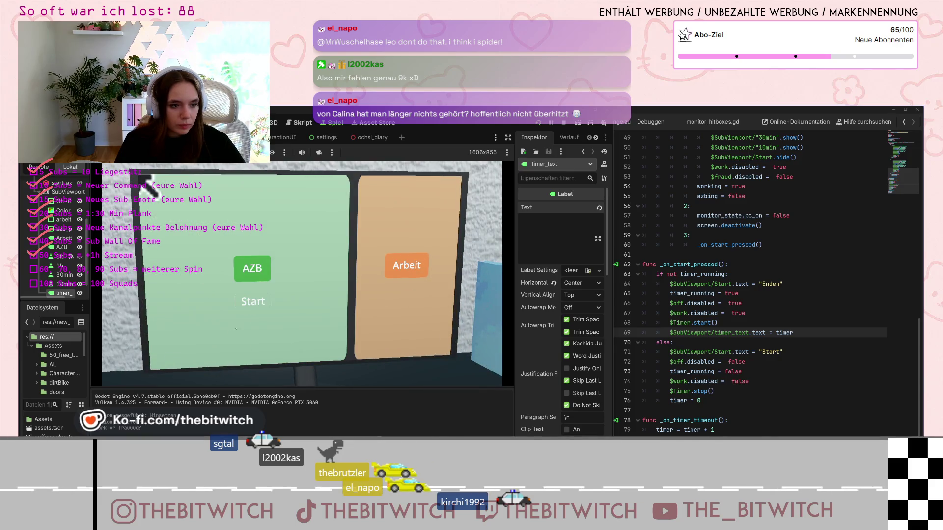
pyautogui.click(254, 298)
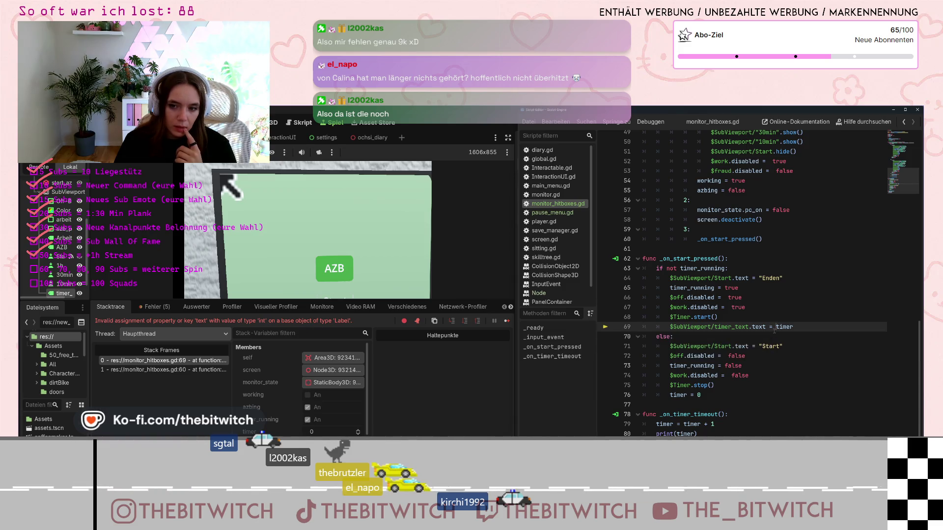
# Wrap timer in str() on line 69 and save monitor_hitboxes.gd
pyautogui.write('r(')
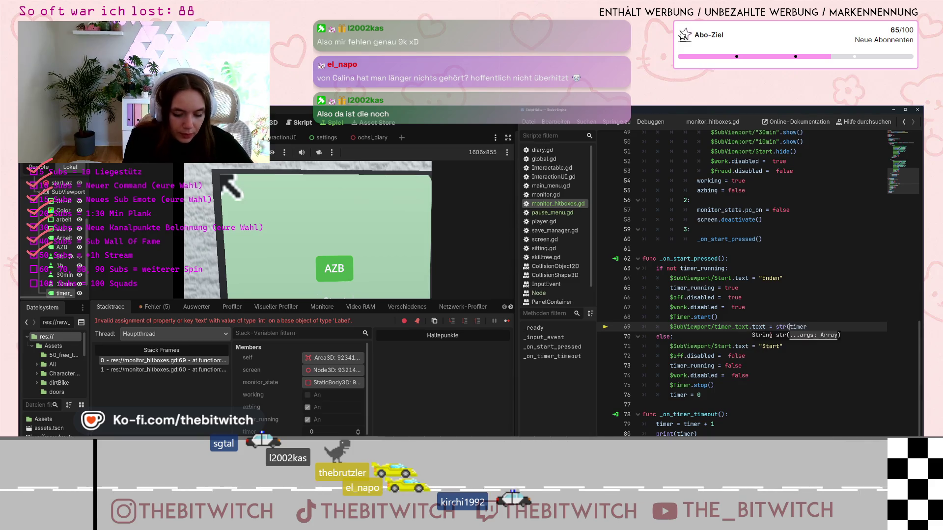
pyautogui.write(')')
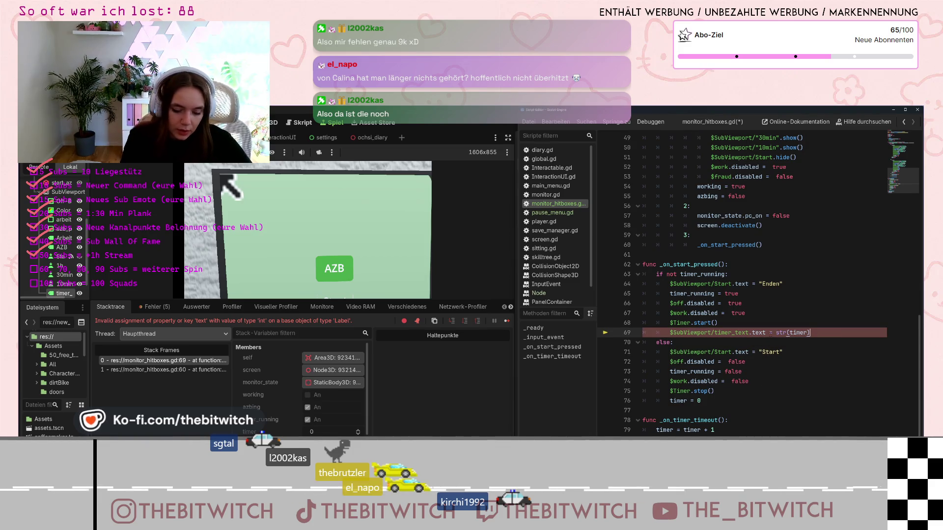
pyautogui.click(808, 365)
pyautogui.hotkey('ctrl', 's')
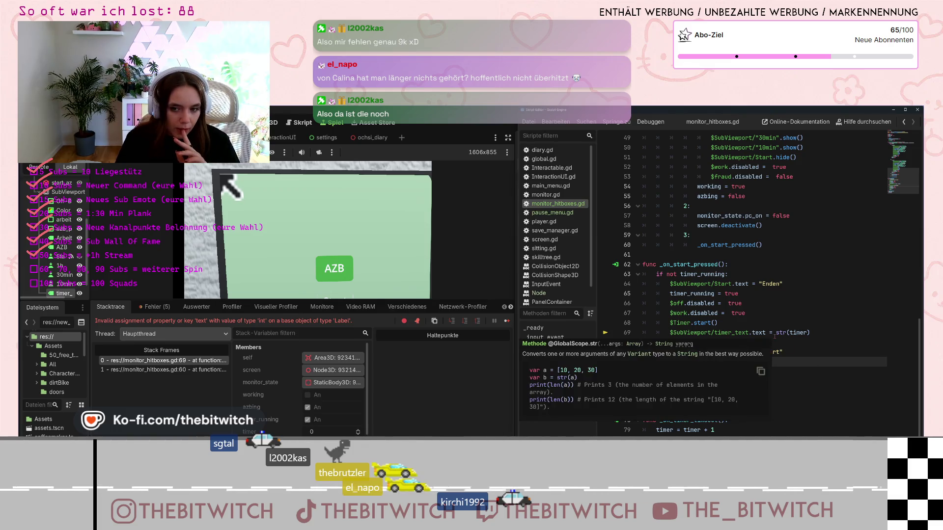
pyautogui.click(825, 319)
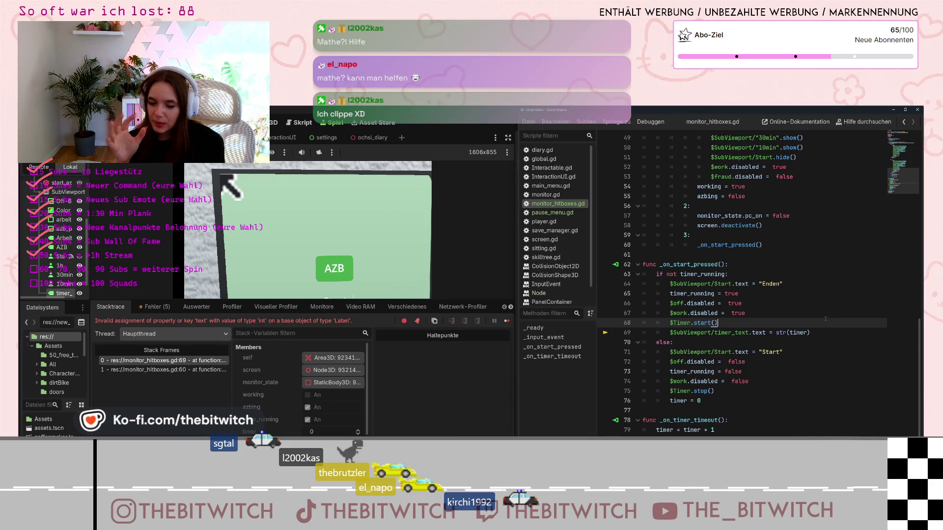
pyautogui.click(776, 333)
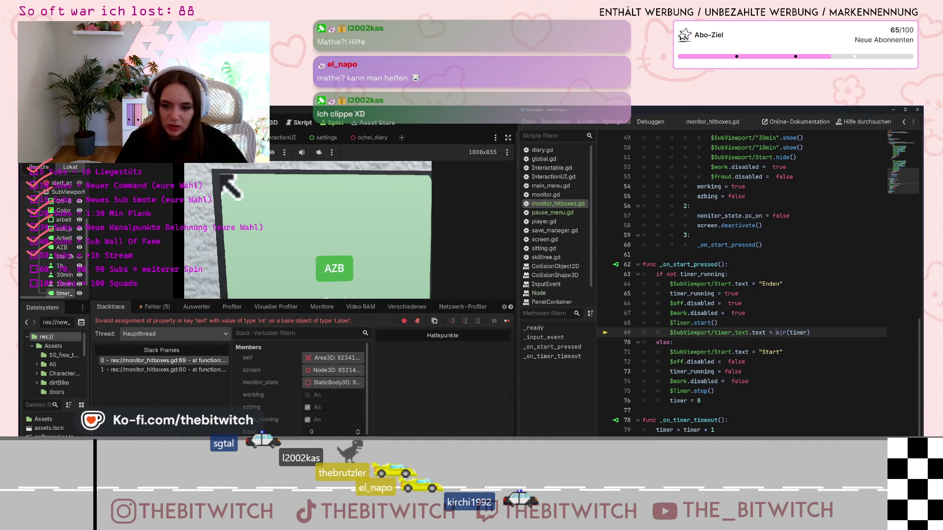
# Prefix line 69's value with "0:" + behind an if timer < 60 : condition
pyautogui.write('"0:"')
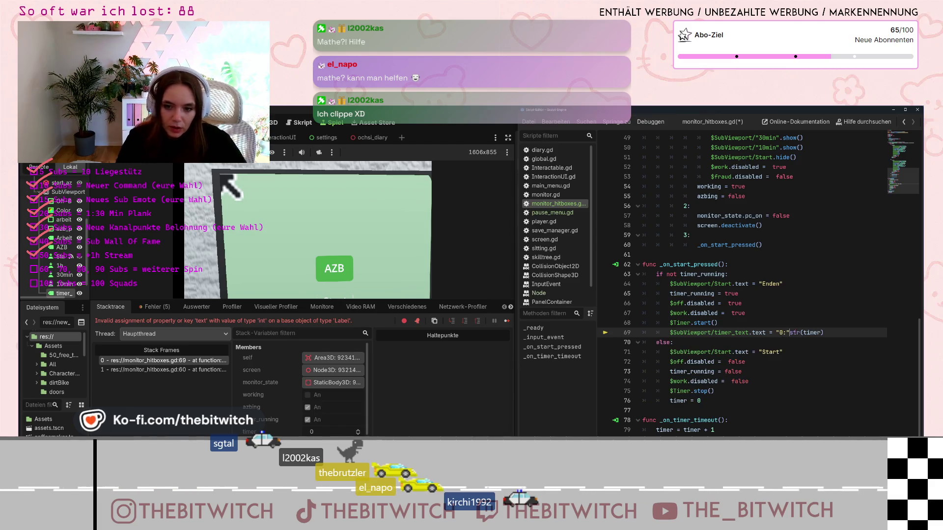
pyautogui.write(' +')
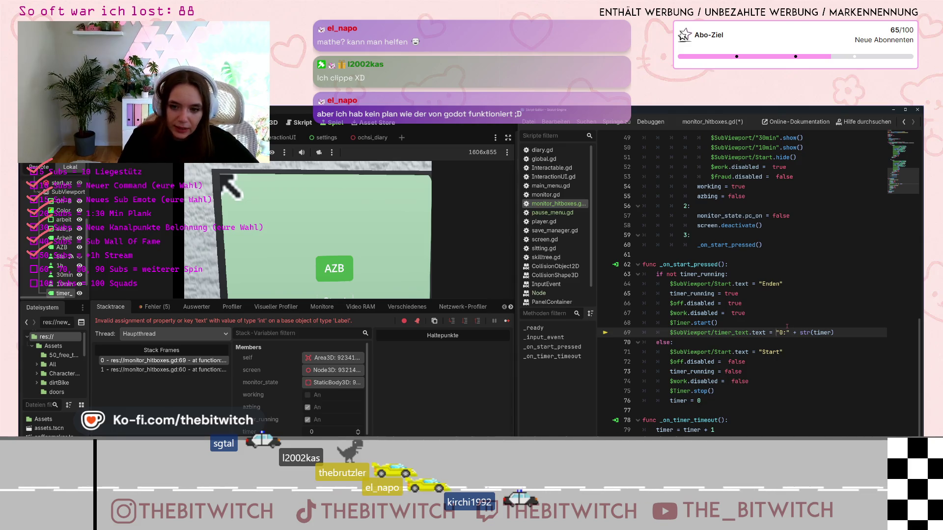
pyautogui.write('if timer < 60 :')
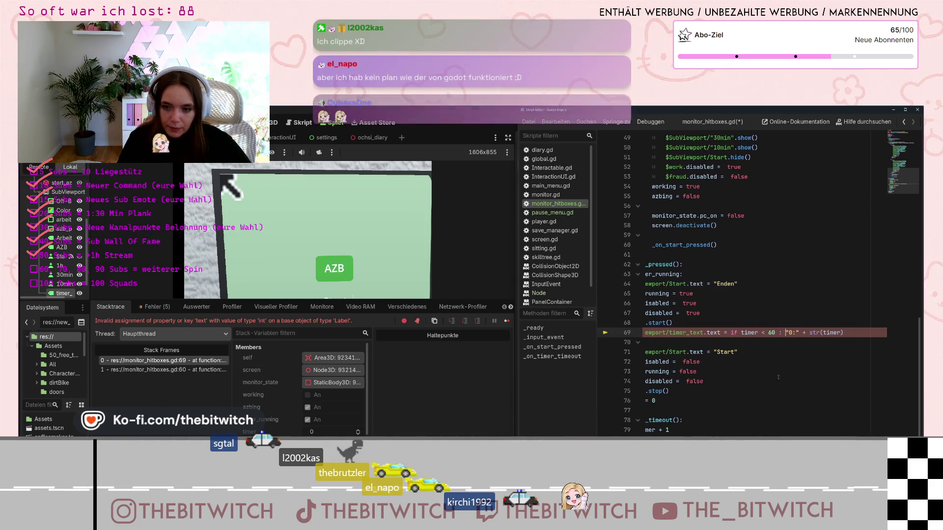
pyautogui.click(780, 333)
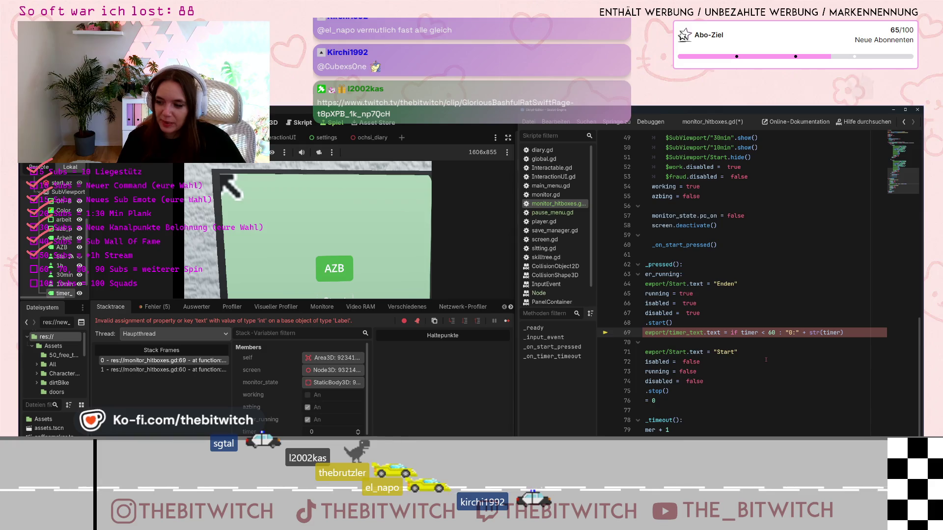
pyautogui.press('Return')
pyautogui.press('Home')
pyautogui.press('Tab')
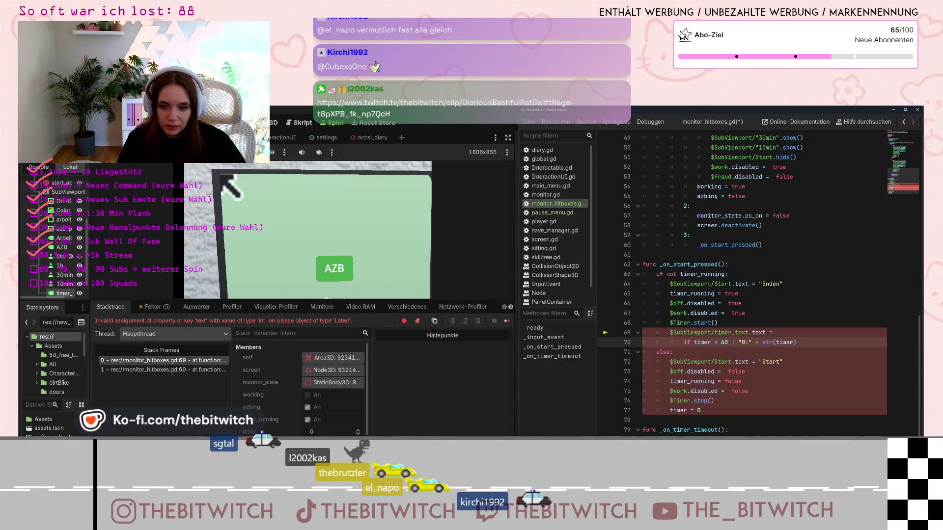
pyautogui.press('BackSpace')
pyautogui.press('BackSpace')
pyautogui.press('BackSpace')
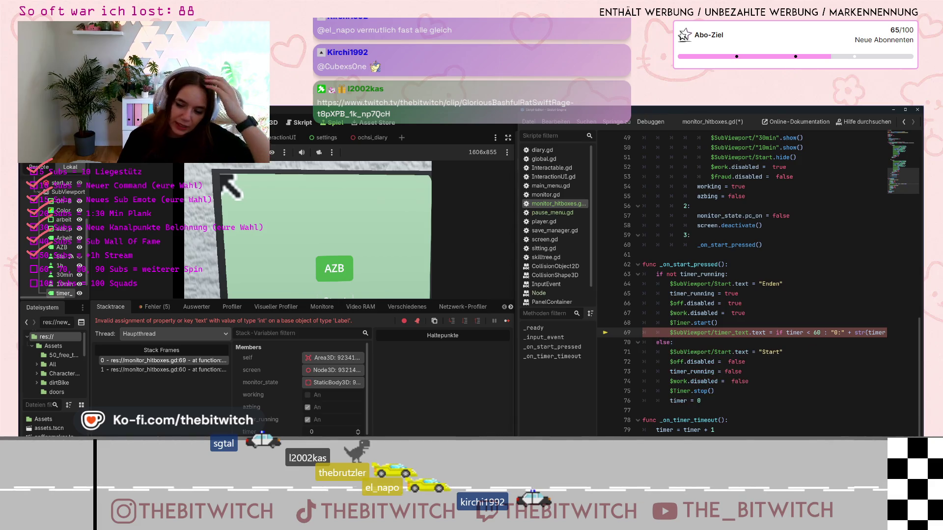
pyautogui.press('End')
pyautogui.click(791, 333)
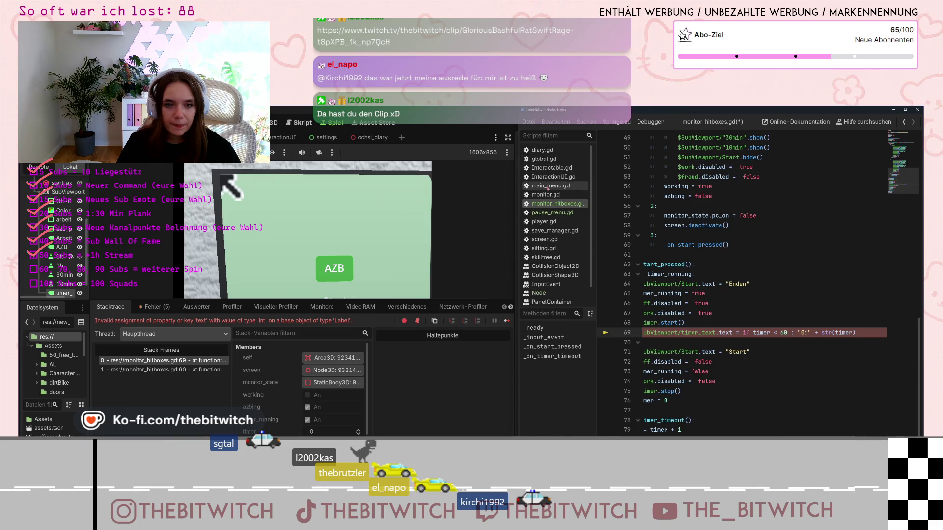
# Glance through the main_menu.gd, pause_menu.gd and skilltree.gd scripts
pyautogui.click(548, 189)
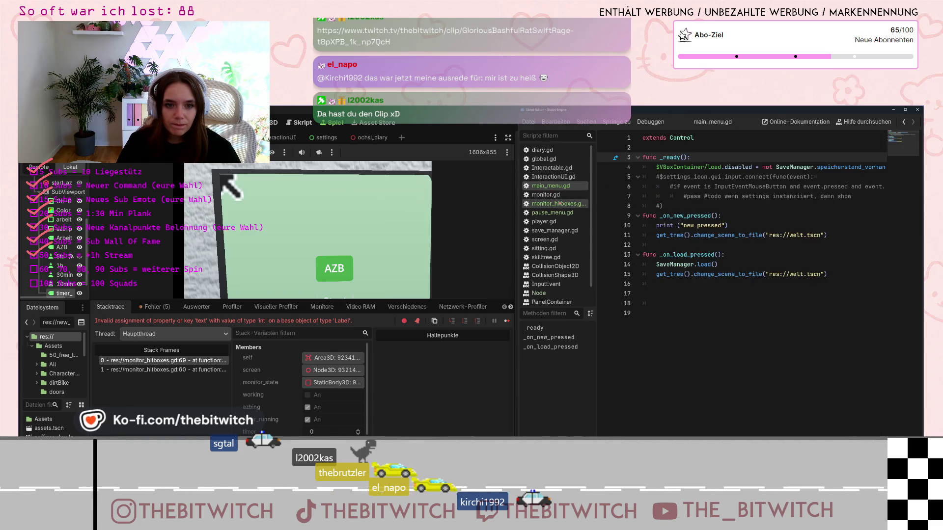
pyautogui.click(552, 212)
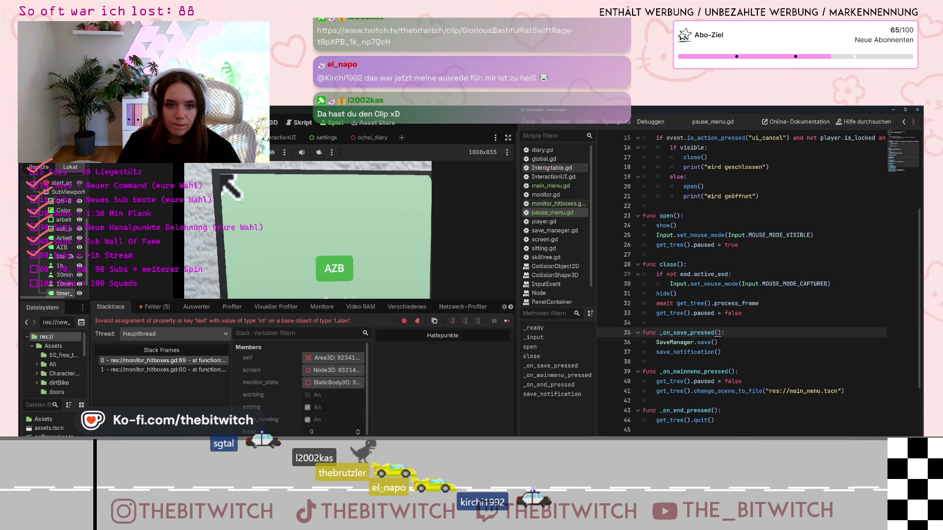
pyautogui.click(550, 257)
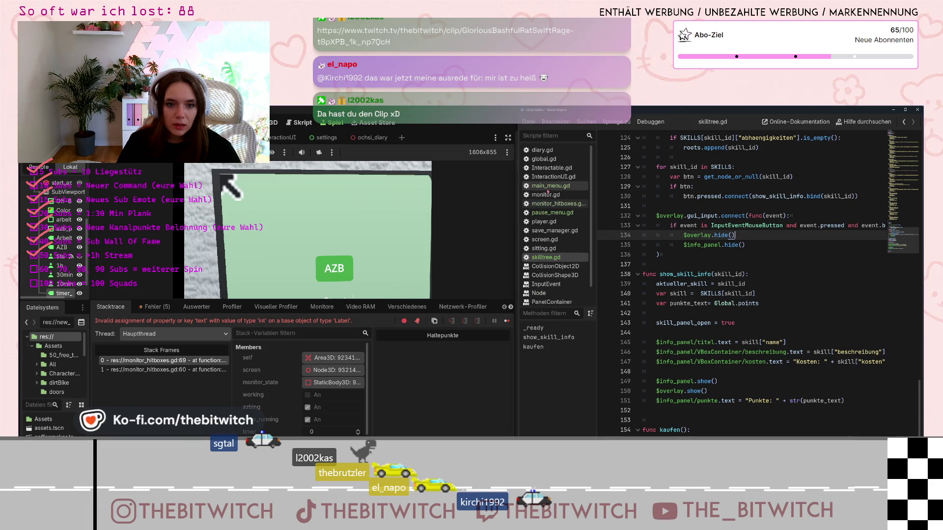
pyautogui.scroll(3, 72, 235)
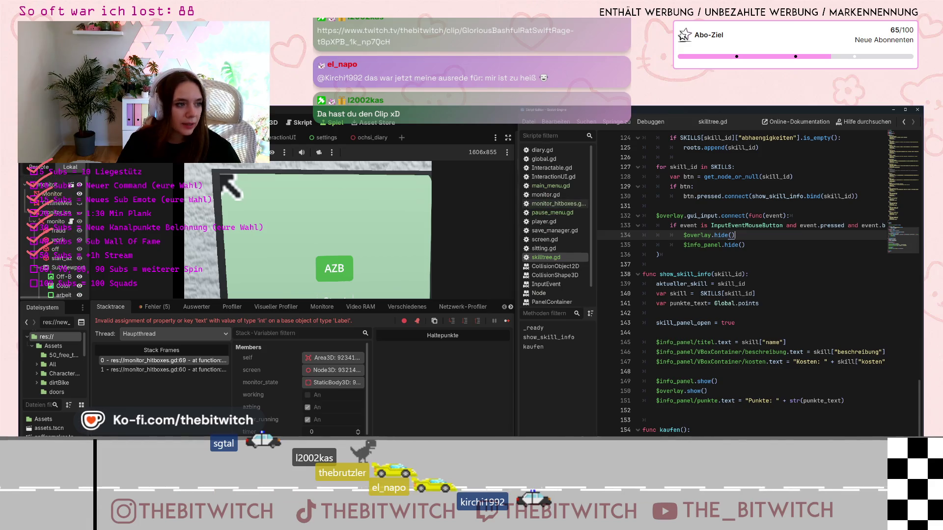
# Select end_of_day in the remote scene tree and open the end_of_day scene
pyautogui.click(57, 265)
pyautogui.scroll(-3, 57, 265)
pyautogui.scroll(-5, 57, 266)
pyautogui.scroll(-2, 54, 235)
pyautogui.click(47, 253)
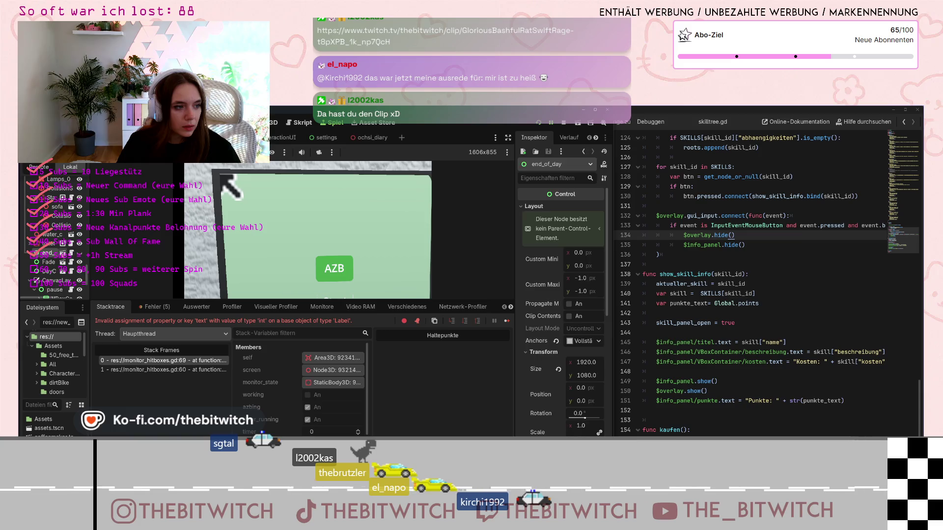
pyautogui.click(62, 252)
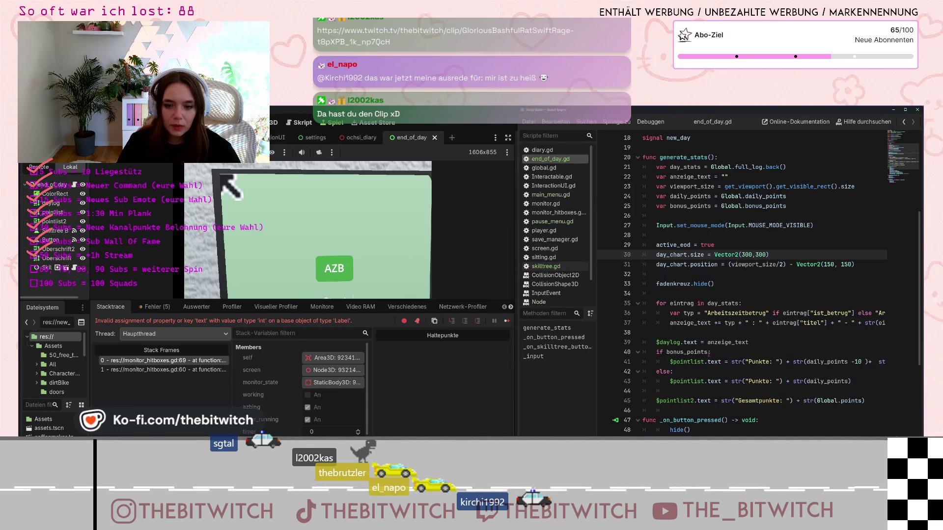
# Review the day-log code on lines 36–37 and the bonus_points check in generate_stats
pyautogui.click(733, 323)
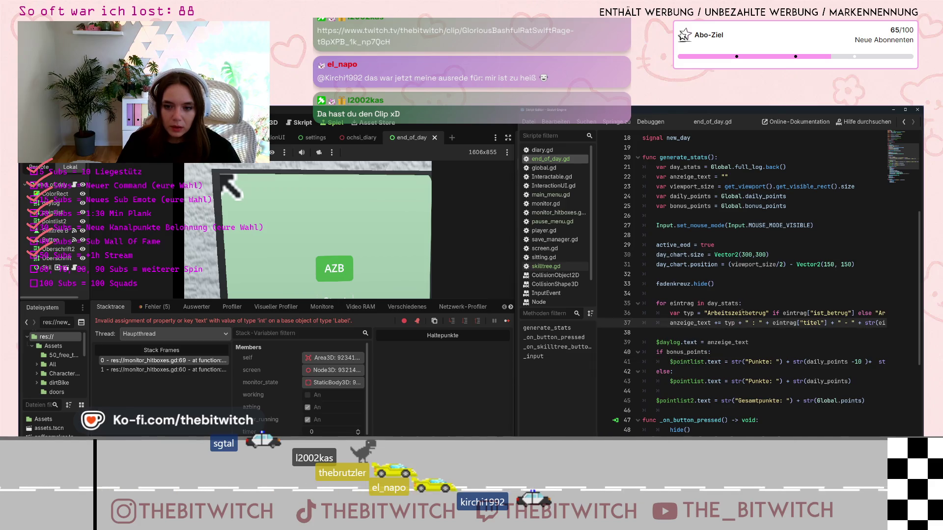
pyautogui.moveTo(749, 313); pyautogui.dragTo(864, 323)
pyautogui.click(828, 323)
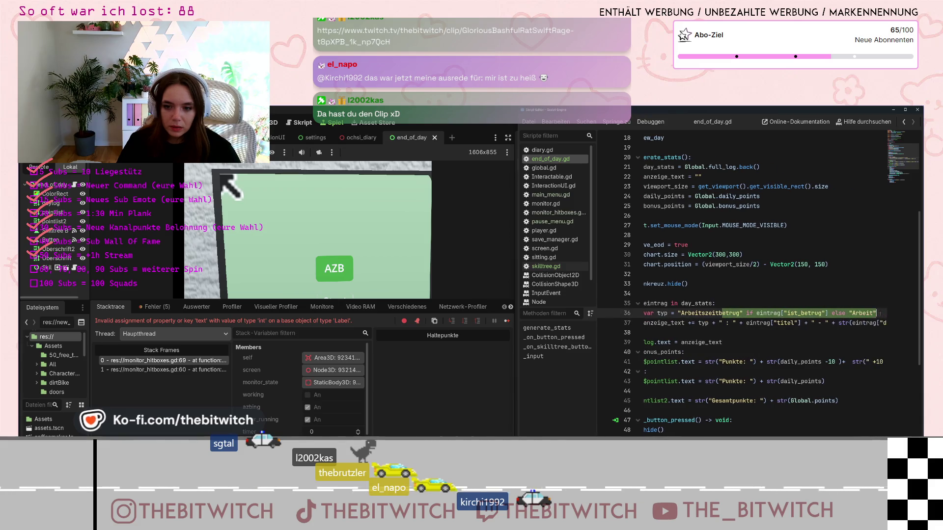
pyautogui.moveTo(786, 324); pyautogui.dragTo(884, 325)
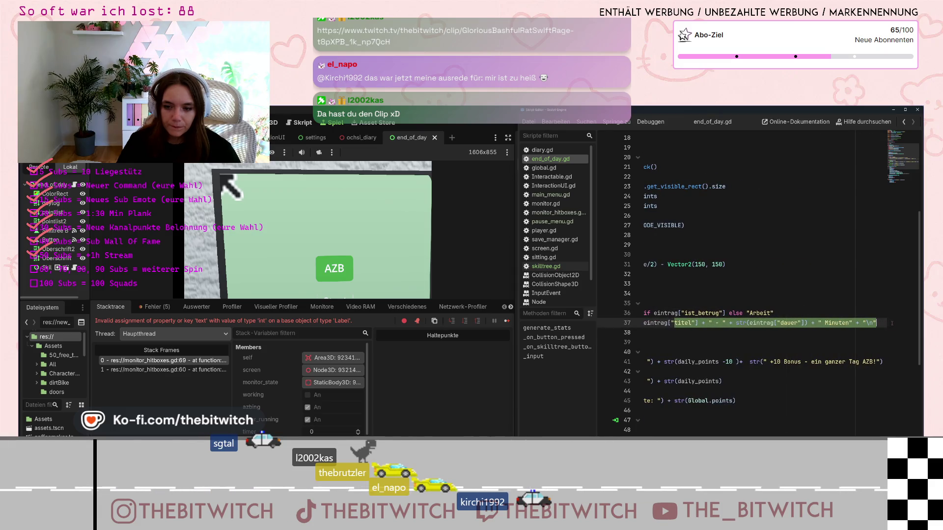
pyautogui.moveTo(719, 324); pyautogui.dragTo(637, 320)
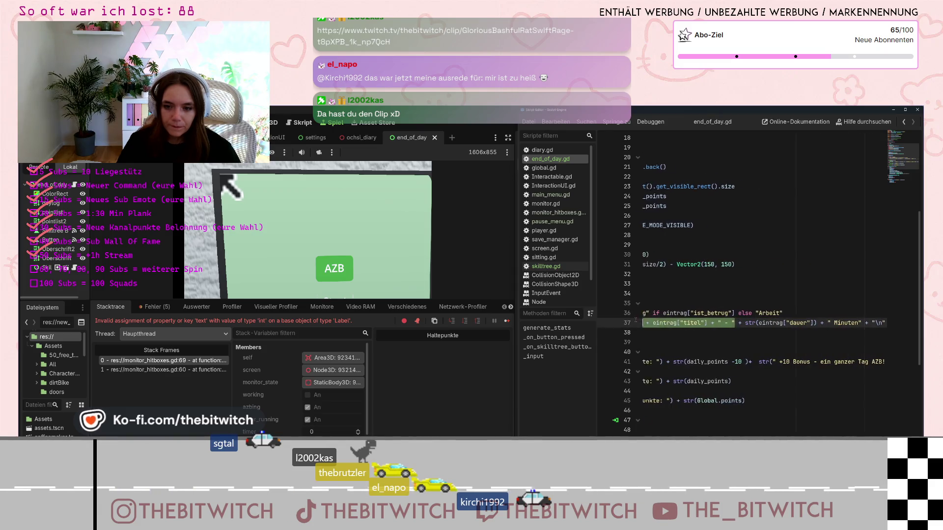
pyautogui.click(750, 350)
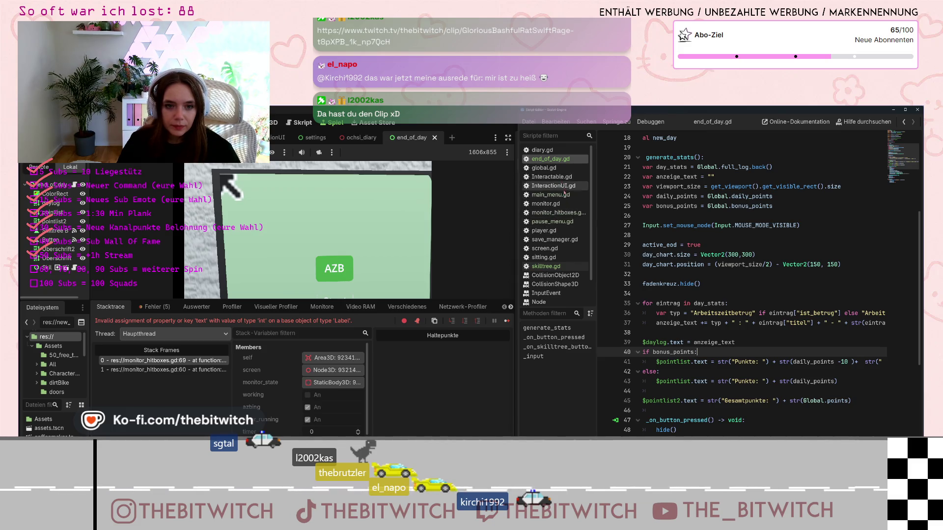
pyautogui.click(555, 213)
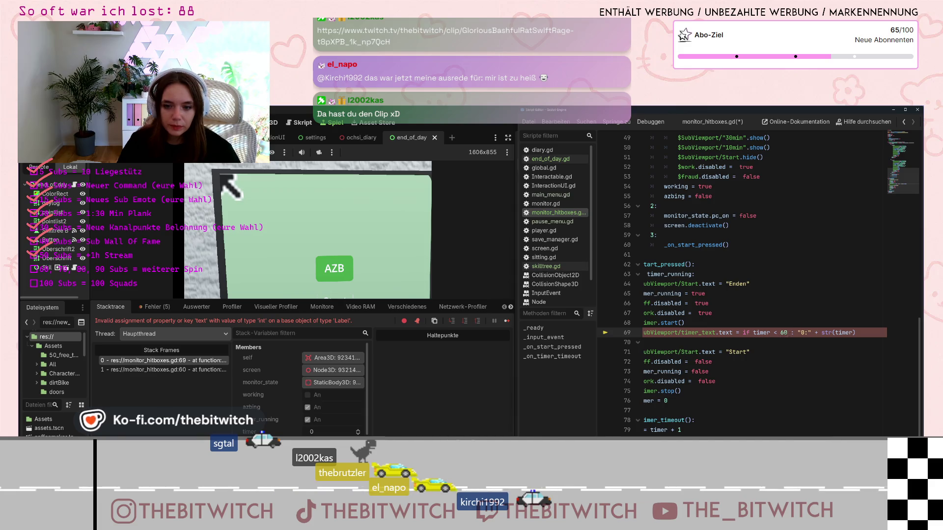
# Replace line 69's under-60 time formatting with str(timer) + " Minuten"
pyautogui.moveTo(819, 333); pyautogui.dragTo(736, 333)
pyautogui.press('BackSpace')
pyautogui.write('+ " M')
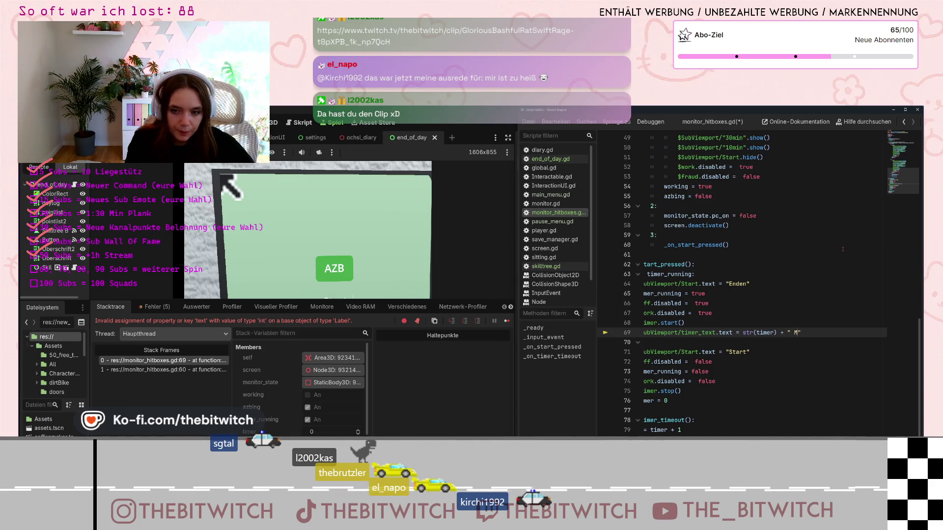
pyautogui.write('inuten')
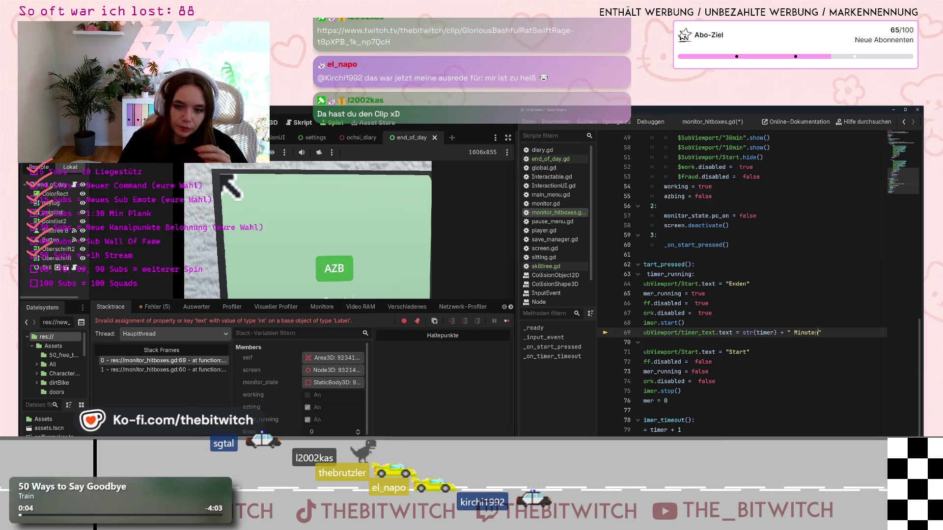
pyautogui.press('Down')
pyautogui.press('Down')
pyautogui.press('Down')
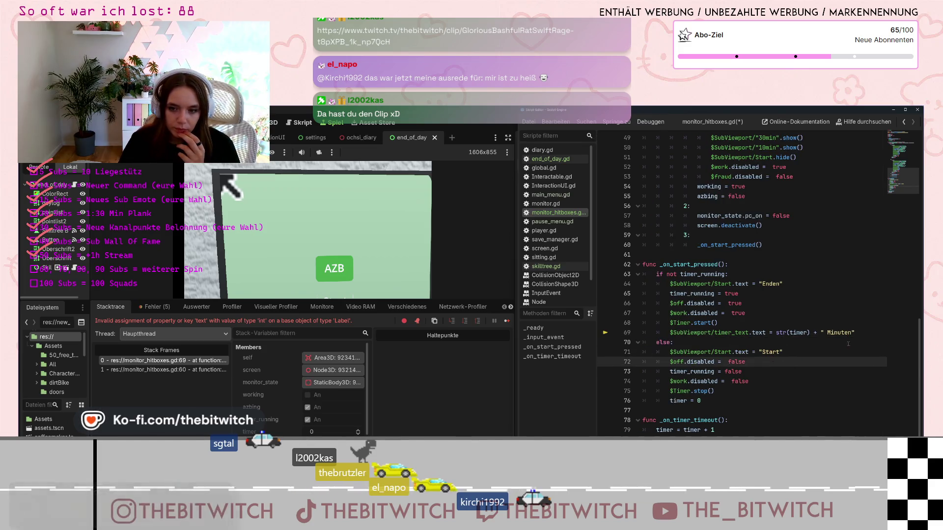
pyautogui.click(862, 334)
pyautogui.scroll(-1, 862, 334)
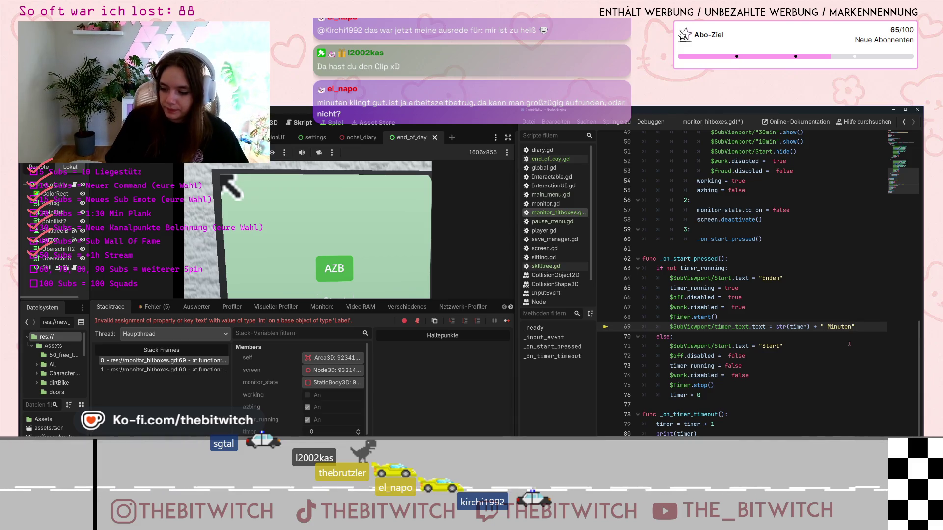
# Save the script and restart the game to test it
pyautogui.click(839, 370)
pyautogui.hotkey('ctrl', 's')
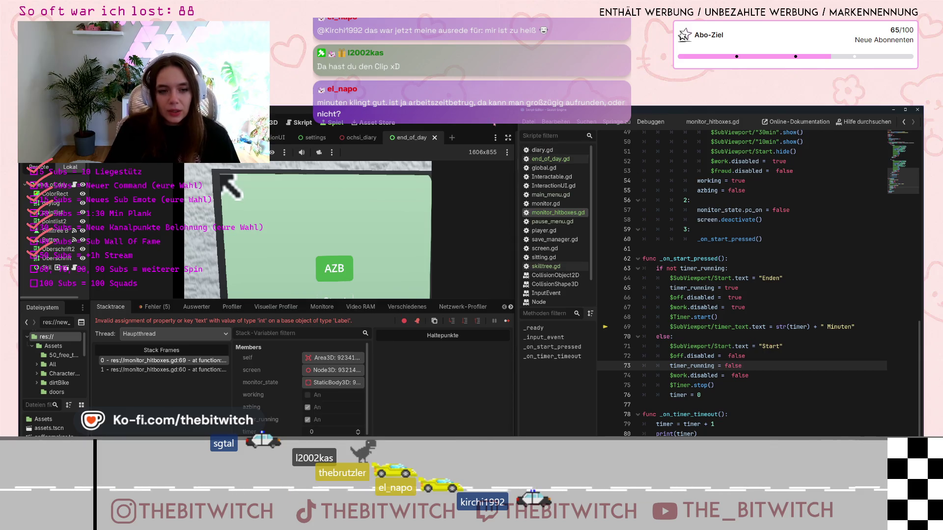
pyautogui.click(541, 126)
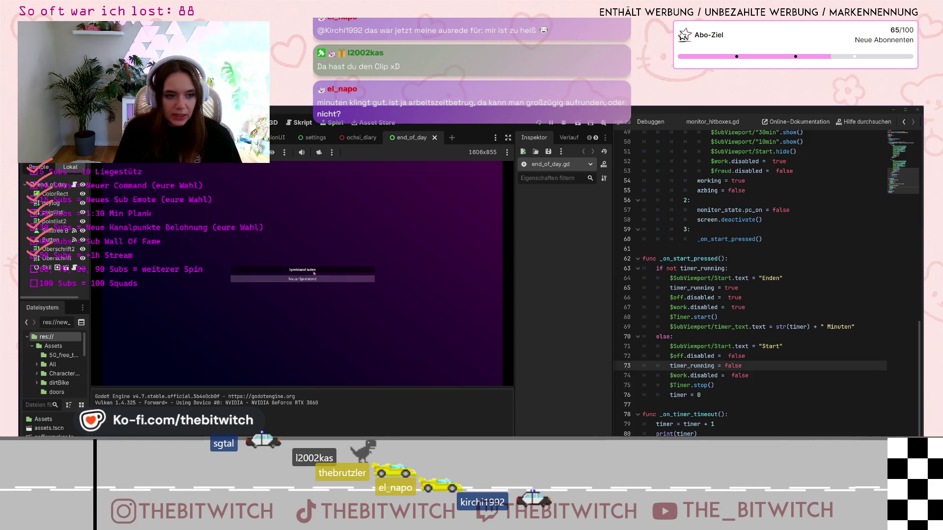
# Start a new savegame, sit at the desk, and press Start on the in-game monitor
pyautogui.click(303, 279)
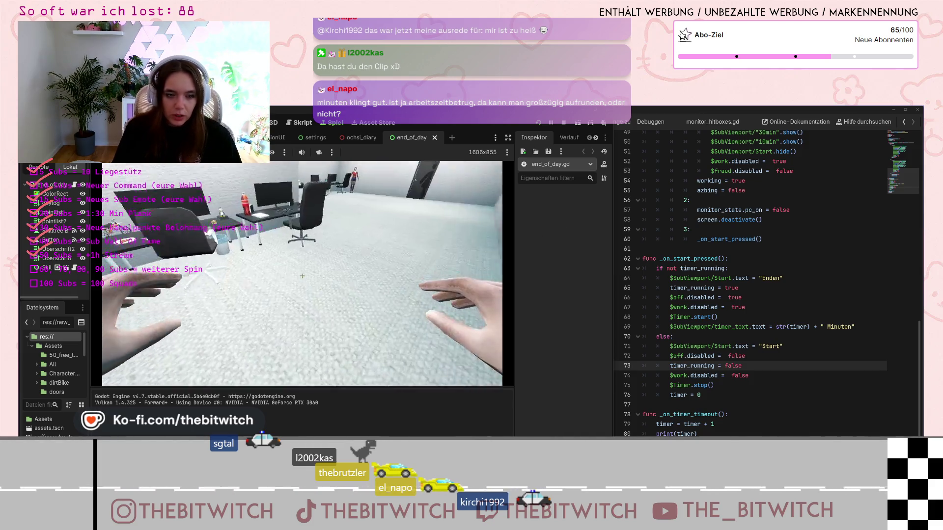
pyautogui.press('w')
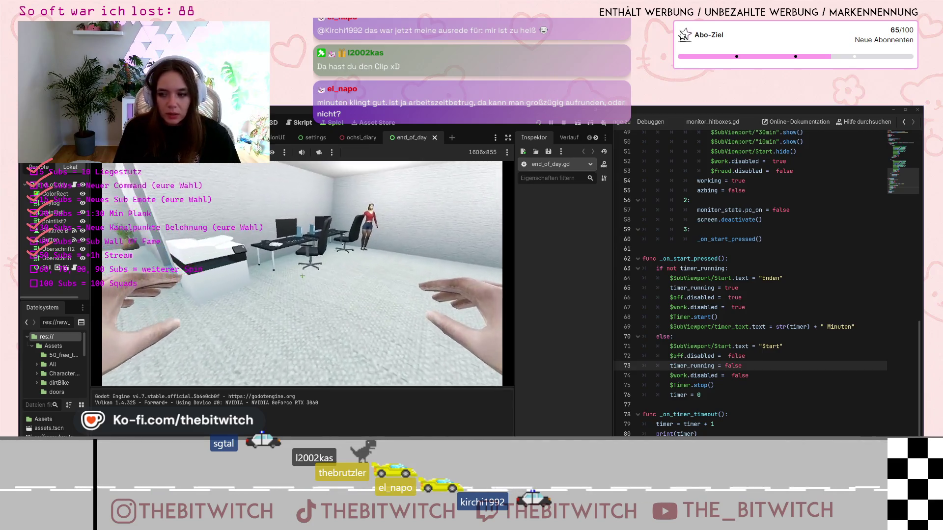
pyautogui.press('e')
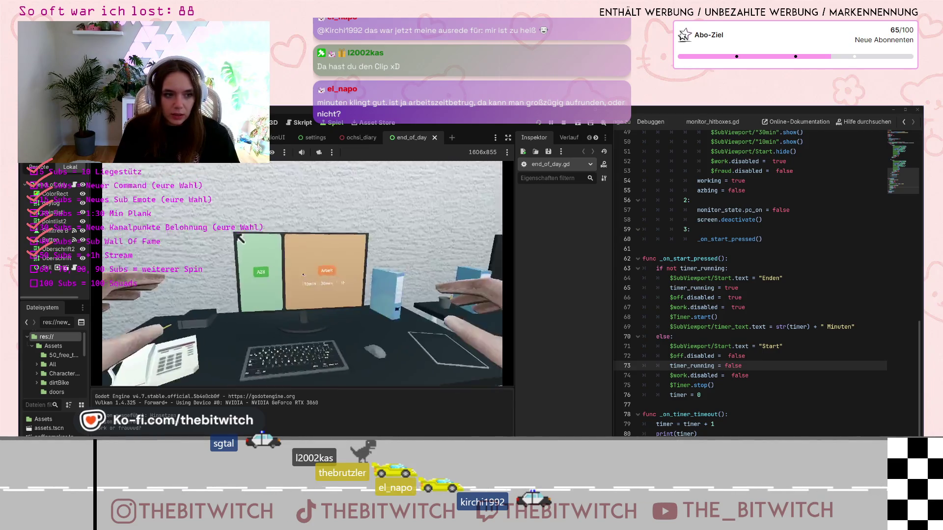
pyautogui.click(238, 302)
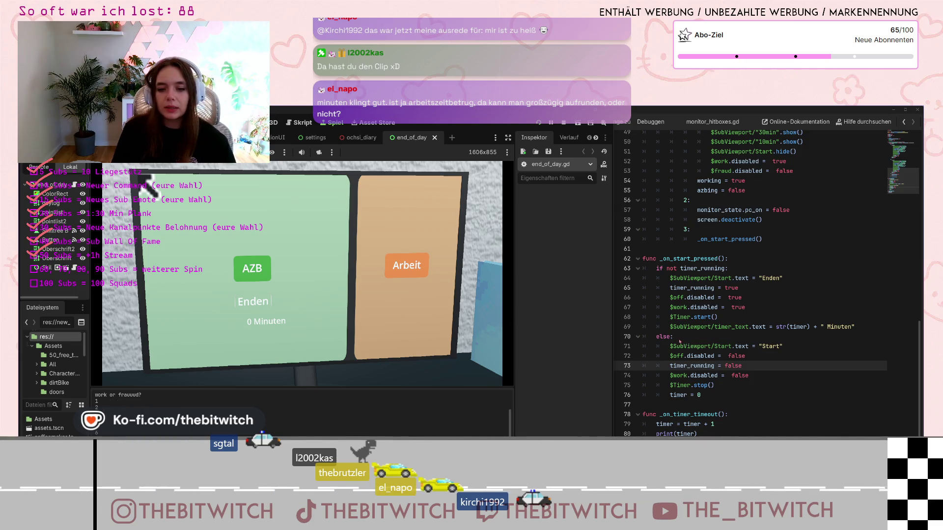
pyautogui.click(767, 327)
# Delete the timer_text assignment on line 69 that runs when the timer starts
pyautogui.moveTo(875, 327); pyautogui.dragTo(669, 327)
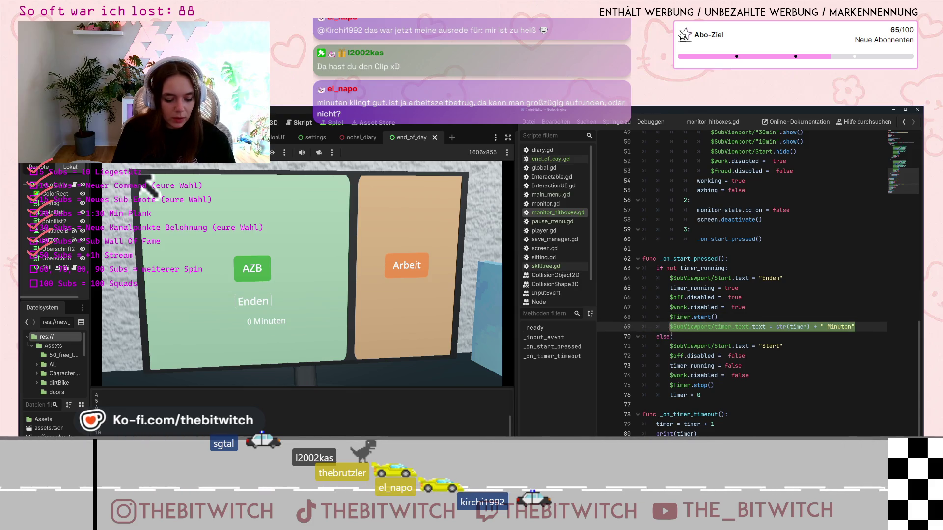
pyautogui.press('BackSpace')
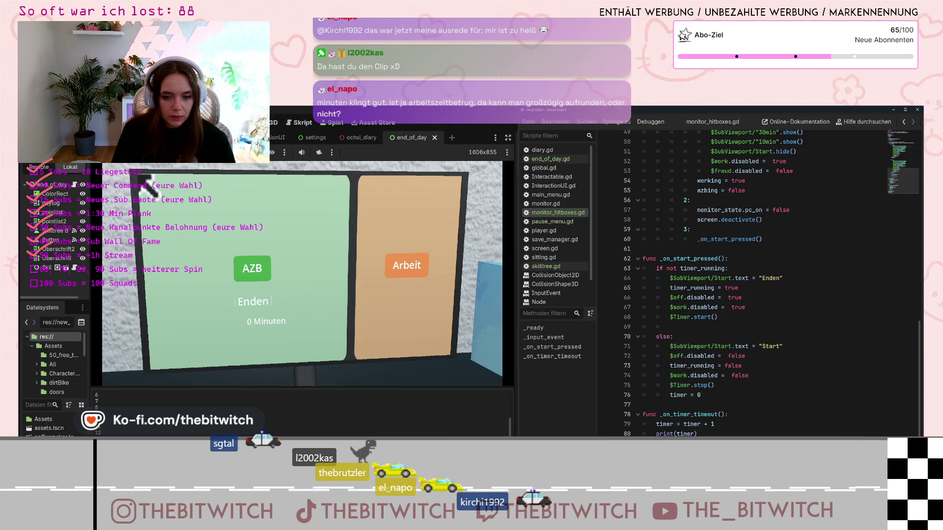
pyautogui.click(766, 366)
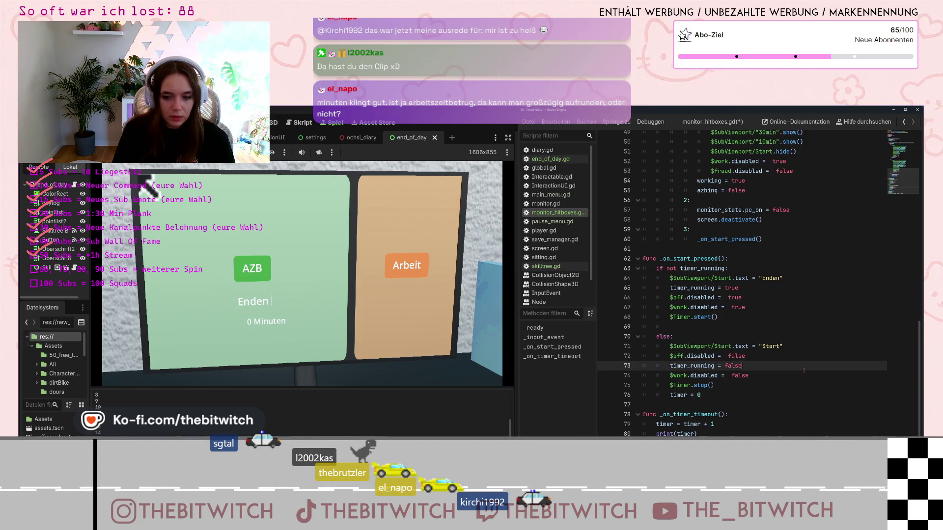
pyautogui.click(724, 393)
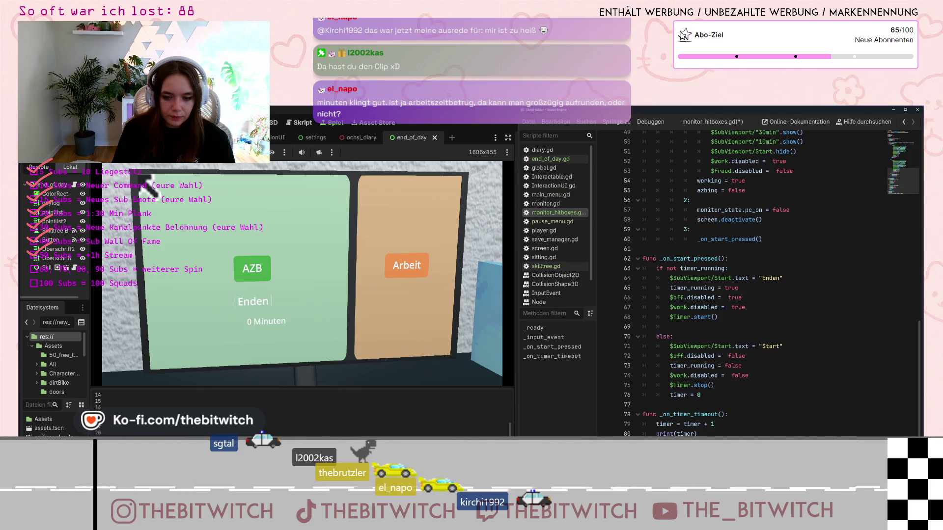
# Add $SubViewport/timer_text.text = "" after timer = 0, then run the game with F5
pyautogui.click(704, 405)
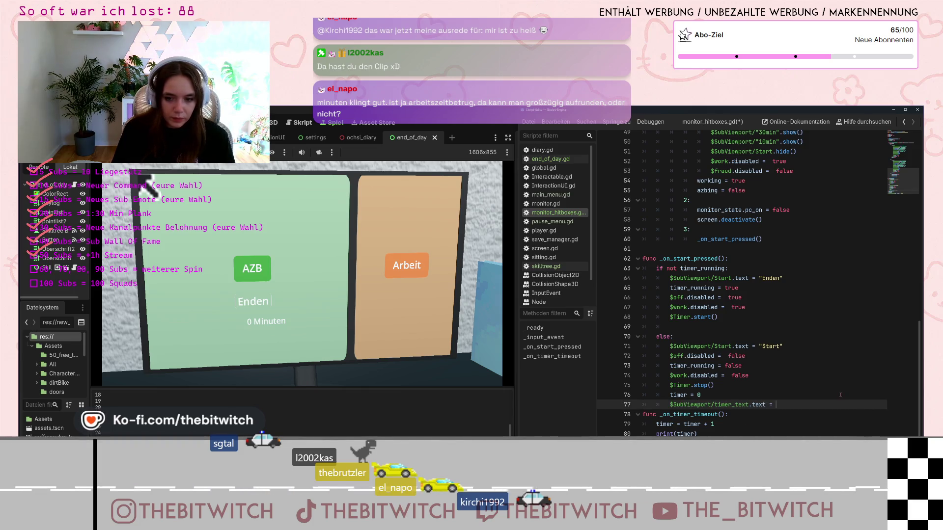
pyautogui.hotkey('ctrl', 'space')
pyautogui.write('"')
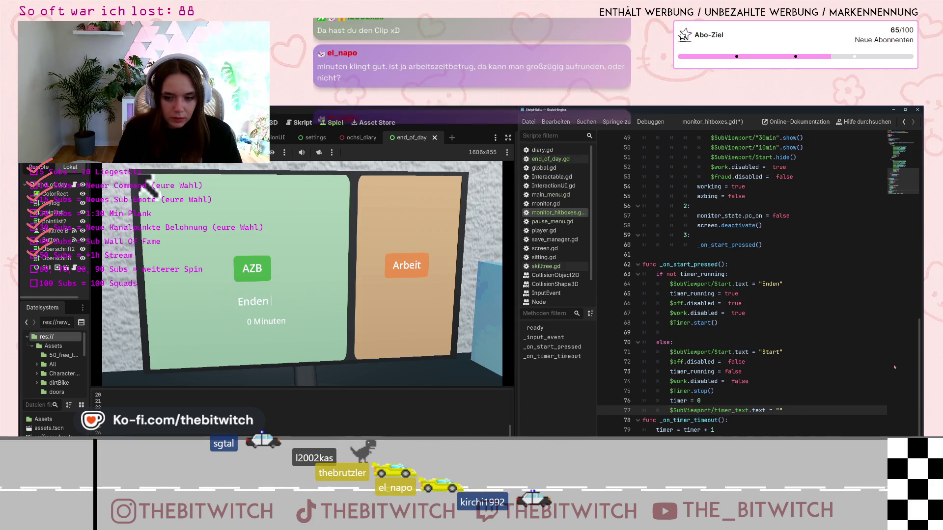
pyautogui.press('Return')
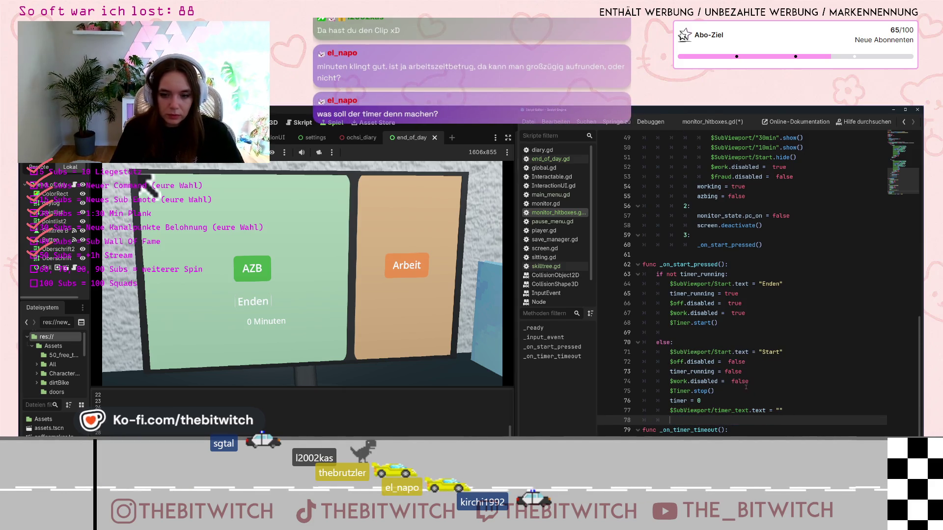
pyautogui.click(746, 387)
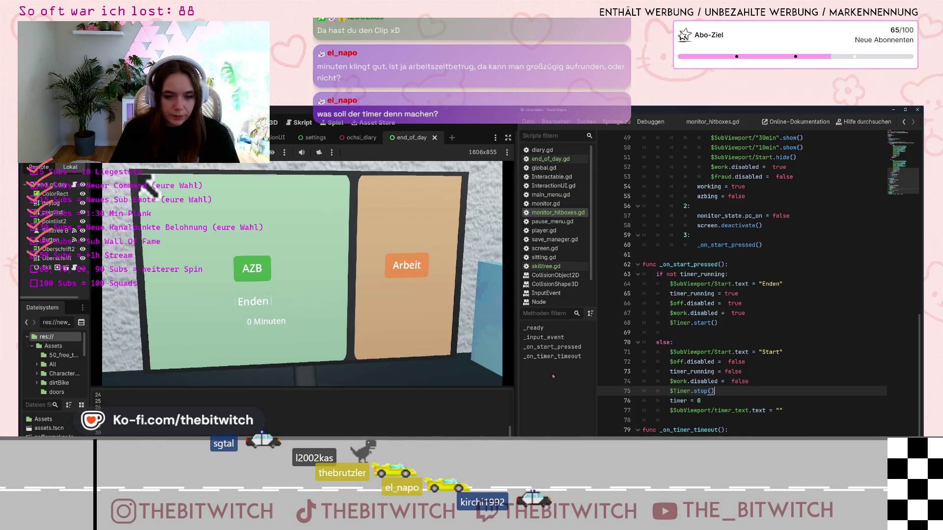
pyautogui.press('F5')
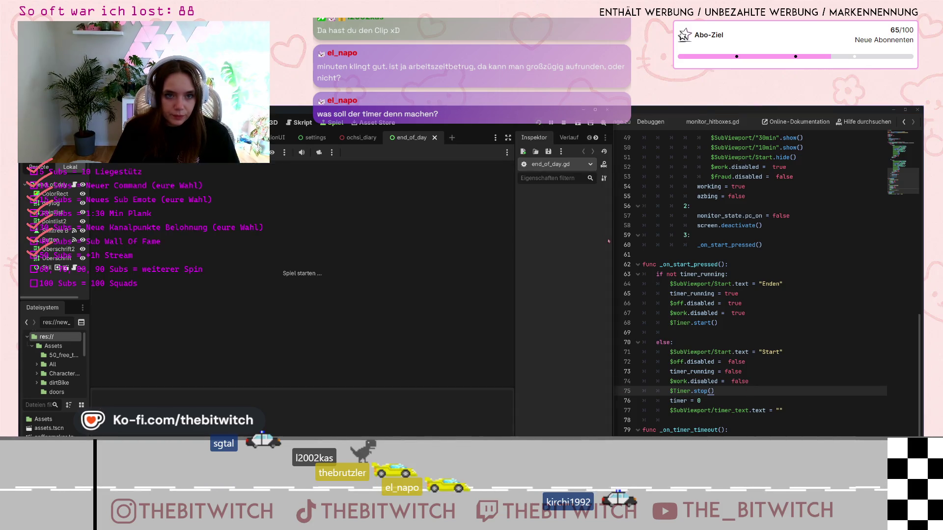
# Continue the saved game, walk to the desk, sit down, and start the AZB timer
pyautogui.scroll(-1, 781, 394)
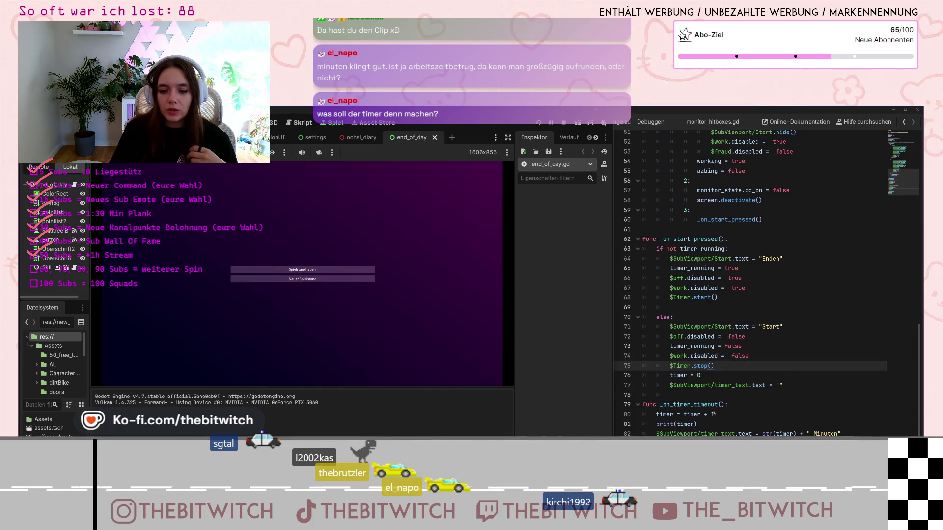
pyautogui.click(312, 271)
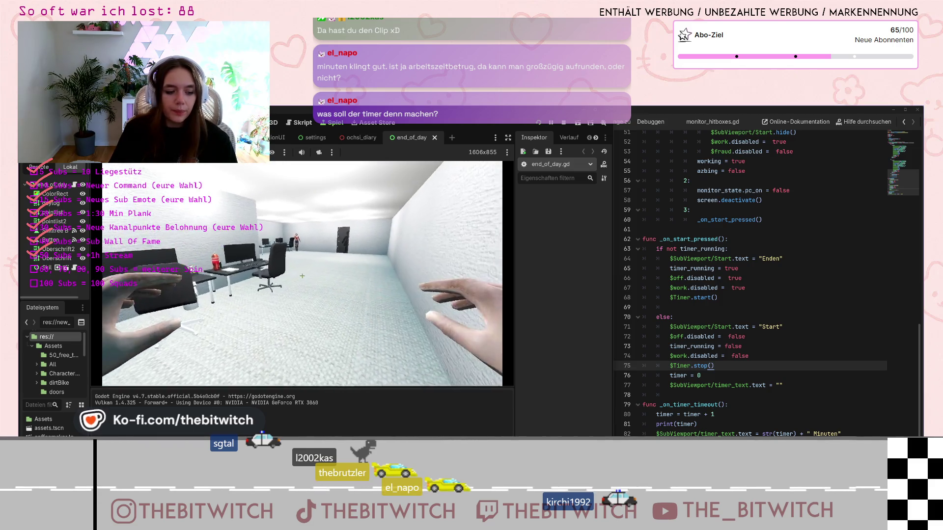
pyautogui.press('w')
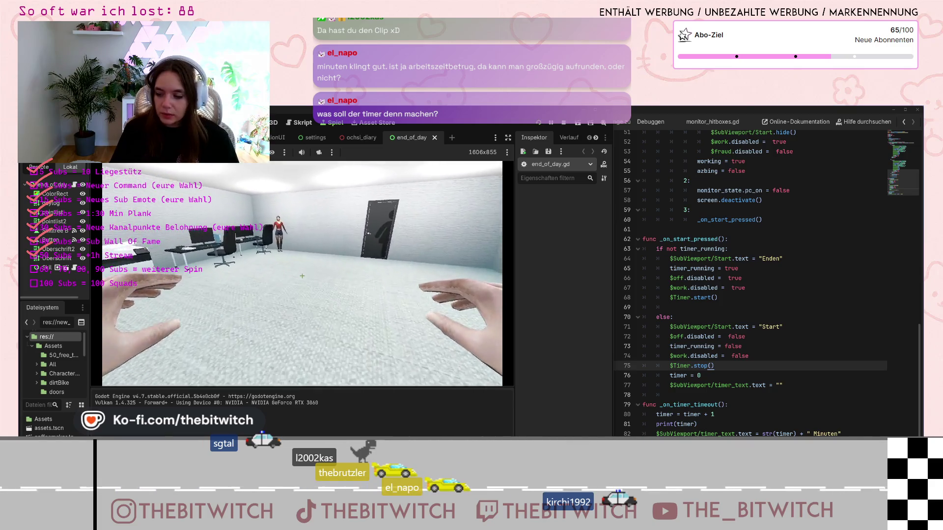
pyautogui.press('w')
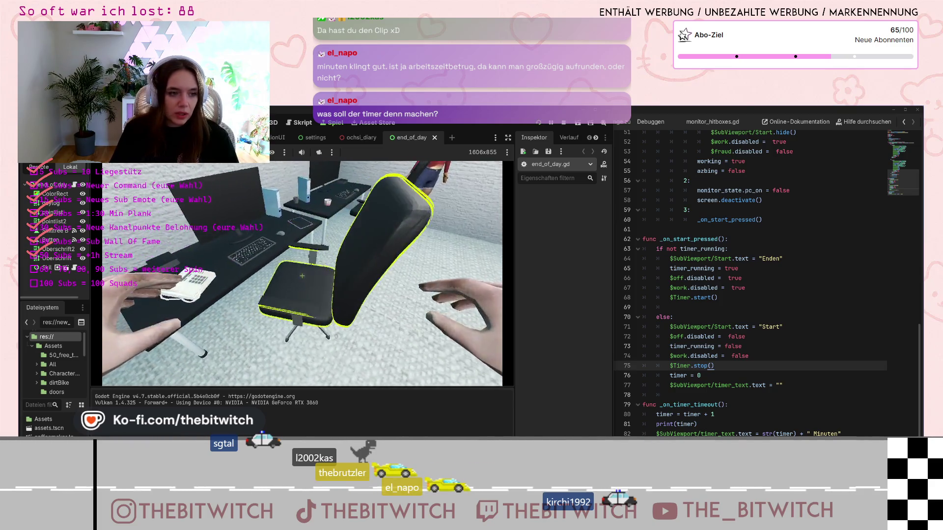
pyautogui.press('e')
pyautogui.click(222, 289)
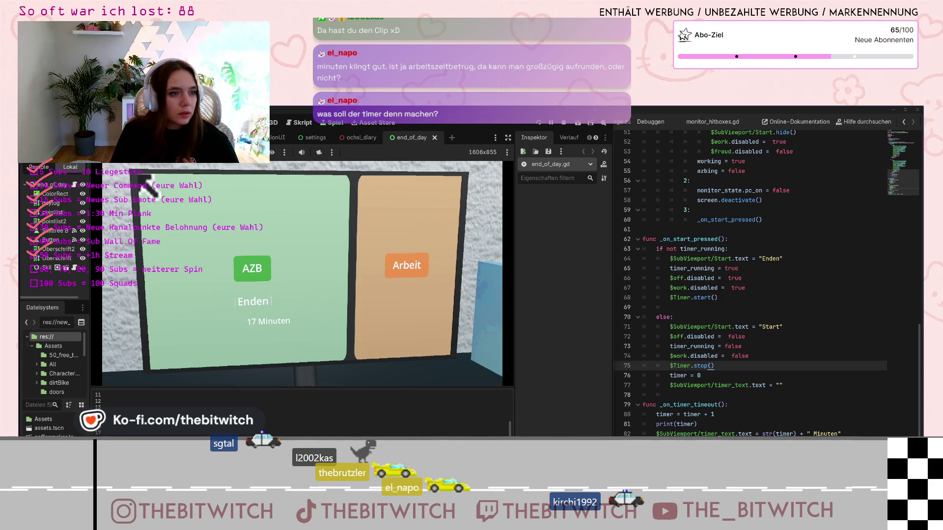
# Move the timer_text label to Position x 514, keeping y at 779
pyautogui.hotkey('alt', 'Tab')
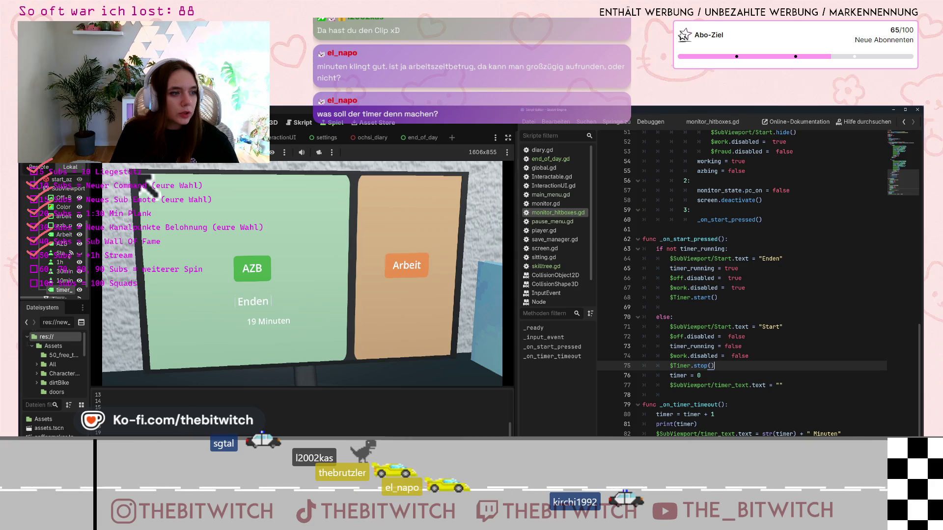
pyautogui.click(58, 292)
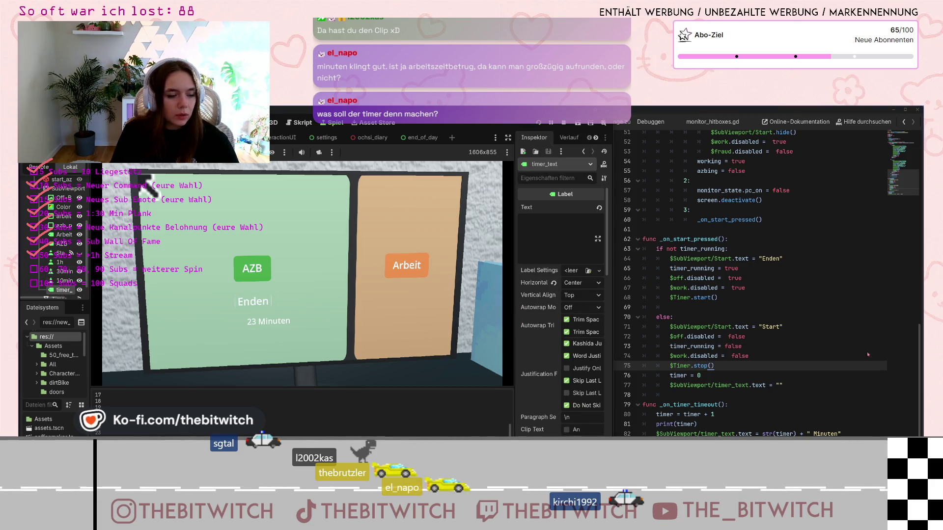
pyautogui.scroll(-10, 576, 355)
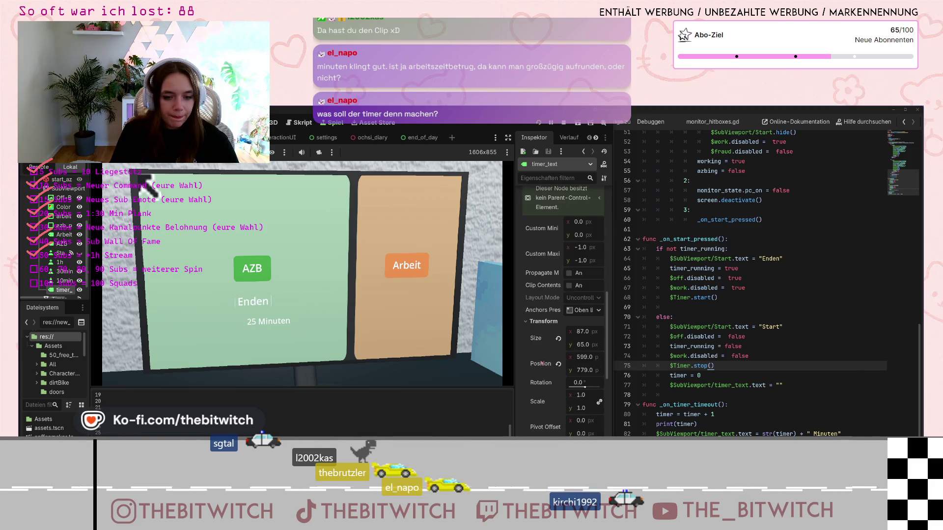
pyautogui.click(586, 369)
pyautogui.write('780')
pyautogui.press('Return')
pyautogui.hotkey('ctrl', 'z')
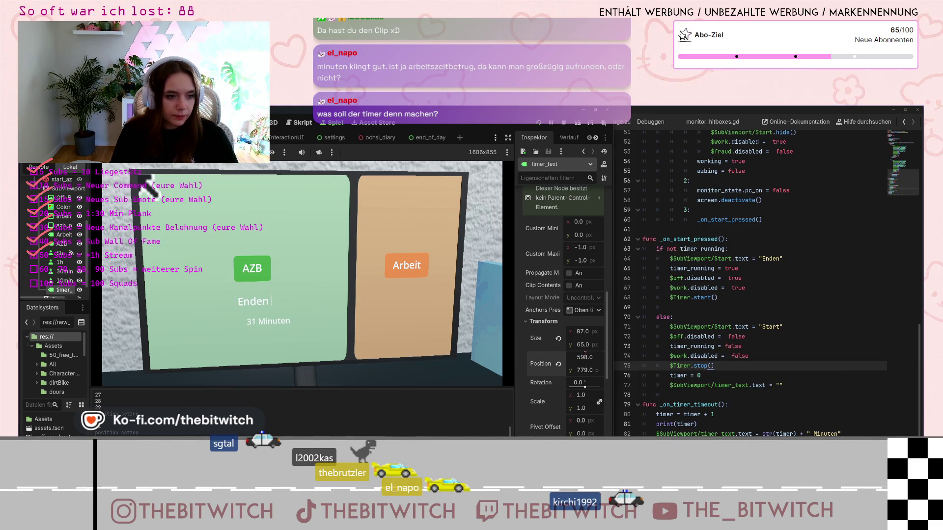
pyautogui.hotkey('ctrl', 'z')
pyautogui.hotkey('ctrl', 'z')
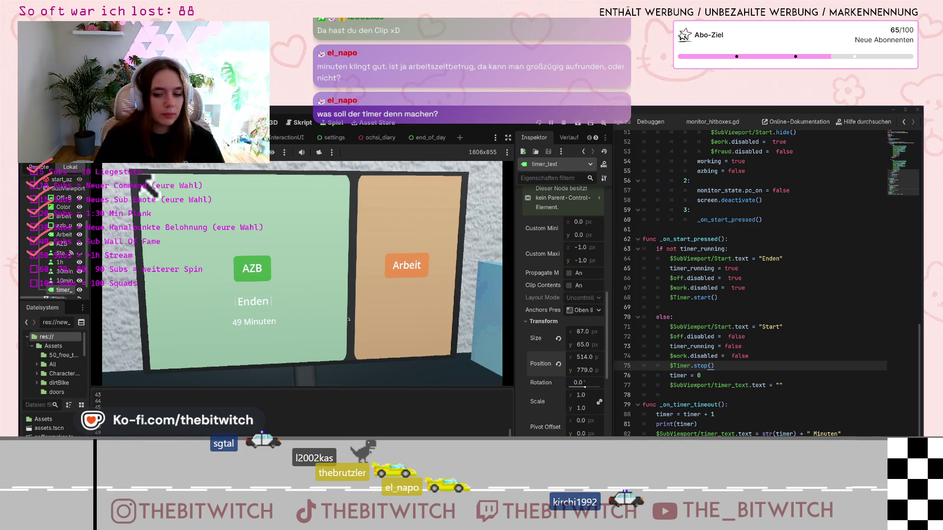
pyautogui.click(699, 278)
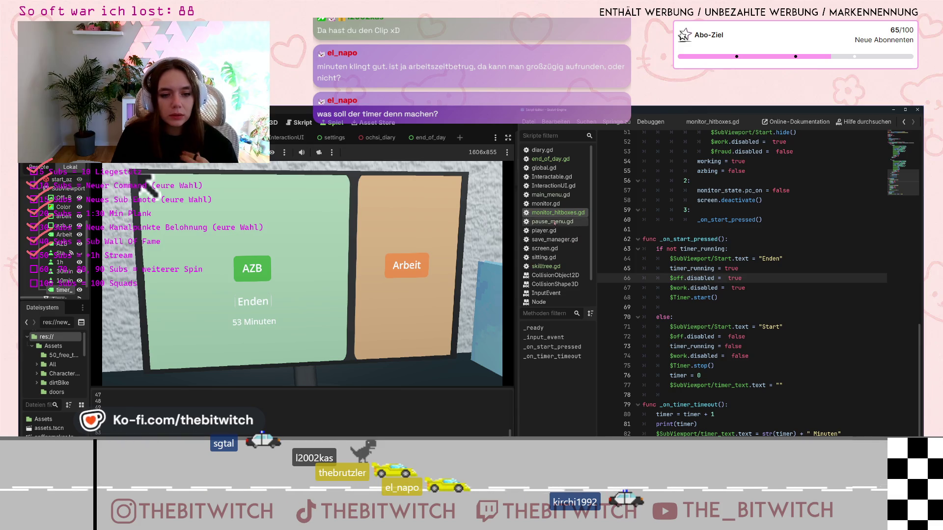
# Read global.gd's variables and the aktion_beendet signal declaration
pyautogui.click(547, 168)
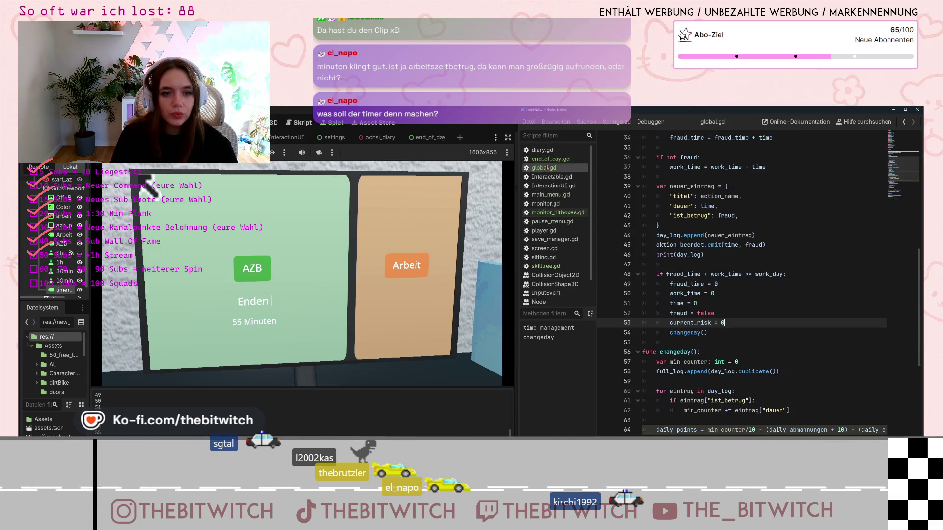
pyautogui.scroll(10, 814, 300)
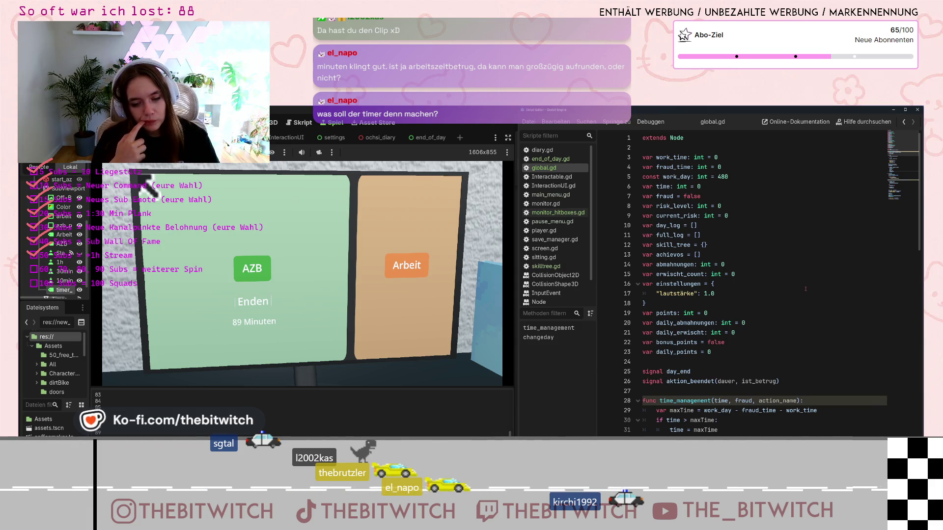
pyautogui.click(652, 385)
pyautogui.moveTo(674, 384)
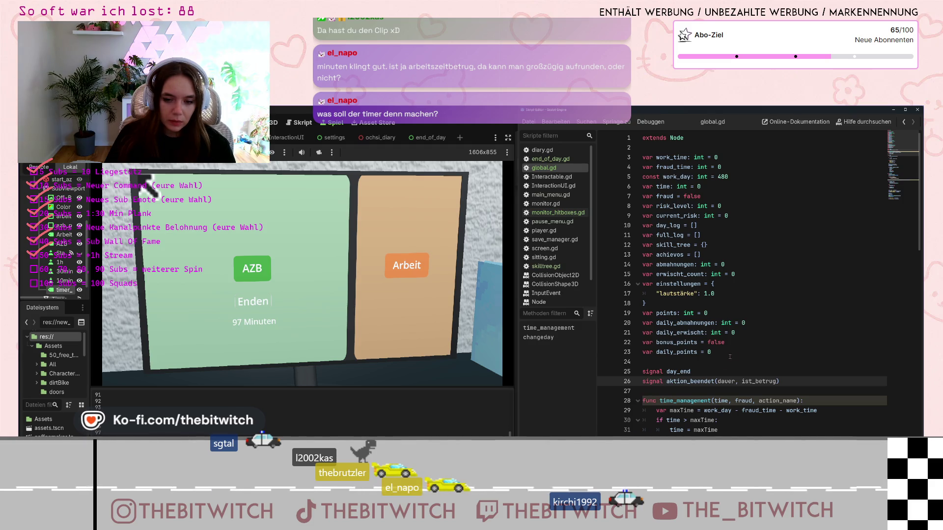
pyautogui.scroll(-3, 730, 357)
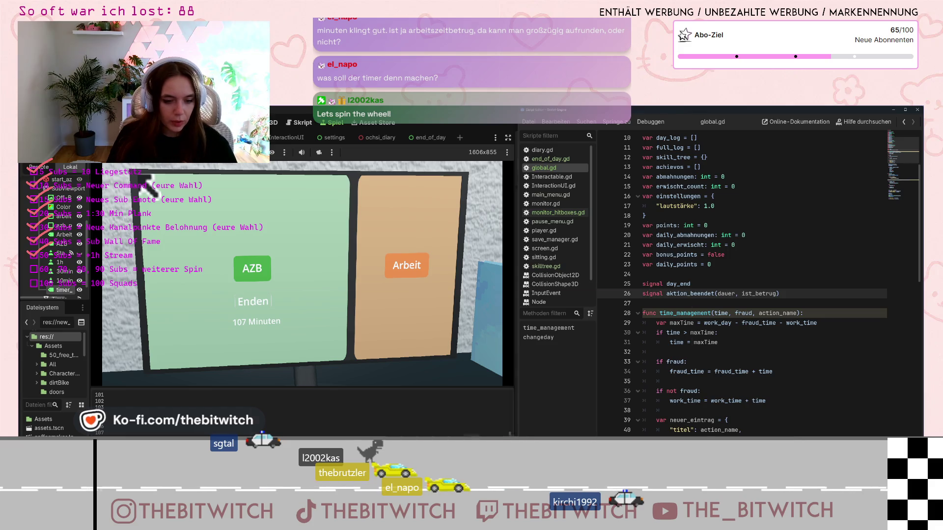
pyautogui.hotkey('alt', 'Tab')
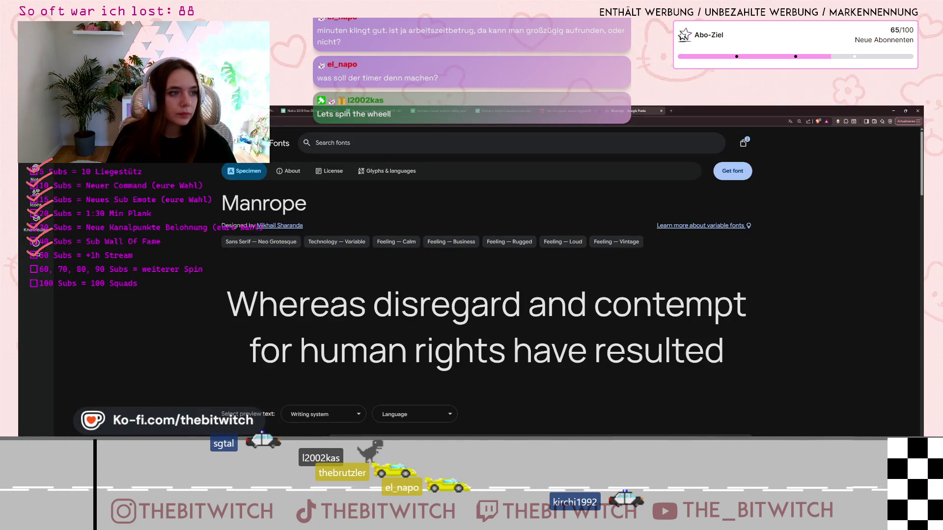
# Go to the Picker Wheel tab and spin the stream reward wheel
pyautogui.hotkey('ctrl', '1')
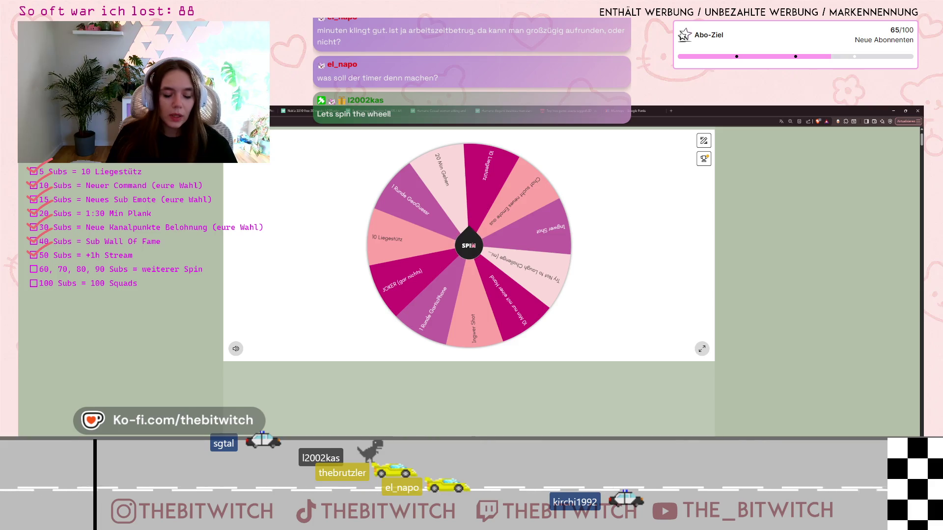
pyautogui.click(473, 246)
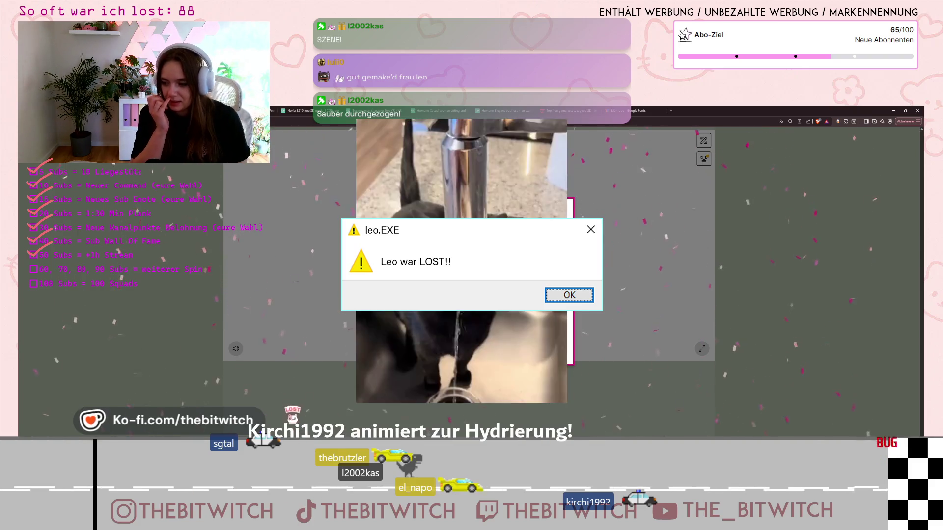
# Bump the stream's lost counter and hide the 10 Liegestütz choice
pyautogui.press('Return')
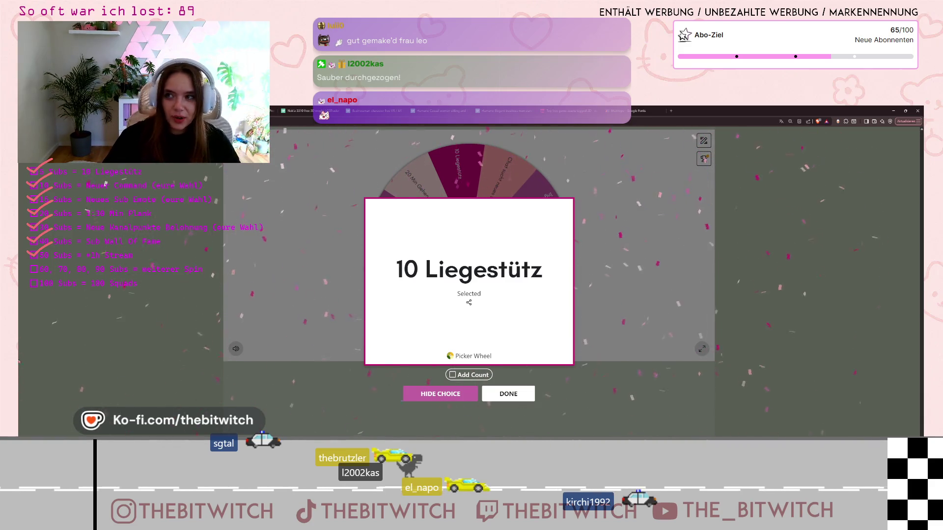
pyautogui.click(462, 394)
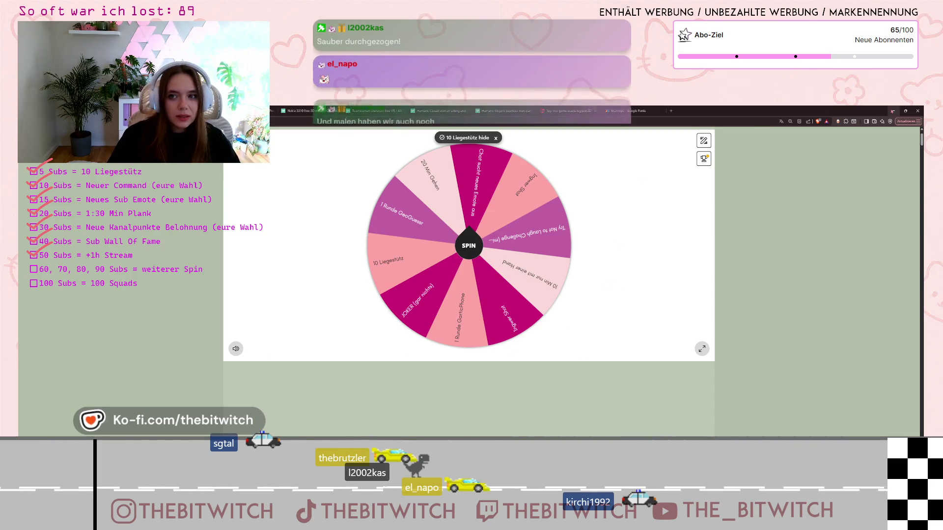
# Switch back to the Godot editor with the game running
pyautogui.hotkey('alt', 'Tab')
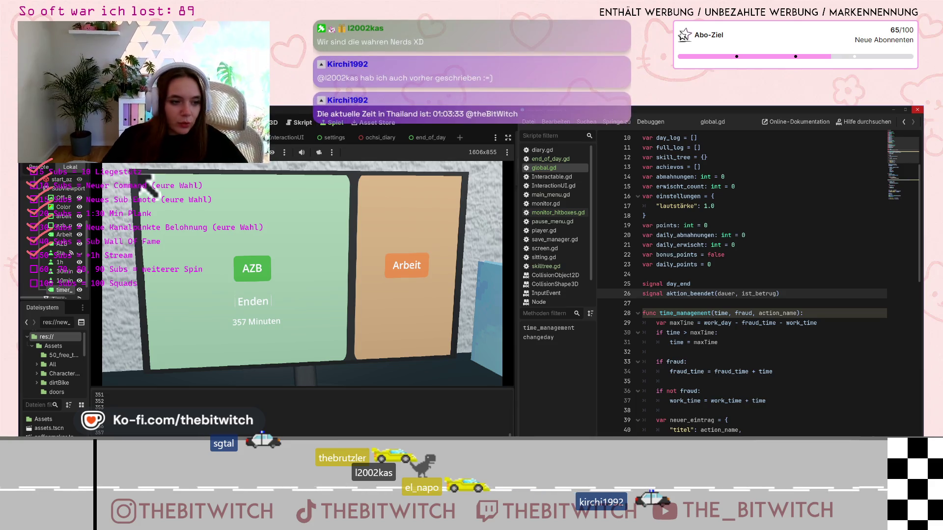
# End the running AZB activity in the game and find the day_log.append line in global.gd
pyautogui.click(254, 304)
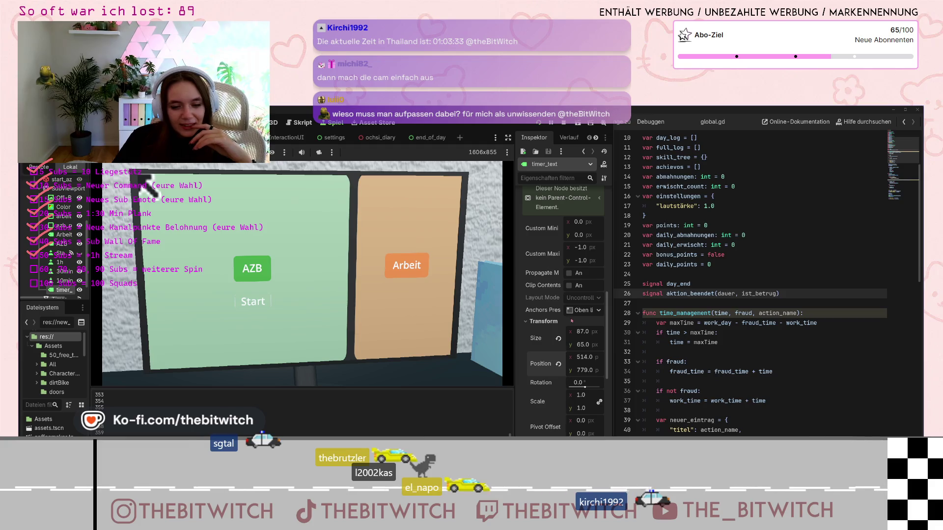
pyautogui.scroll(-4, 767, 379)
pyautogui.scroll(3, 767, 379)
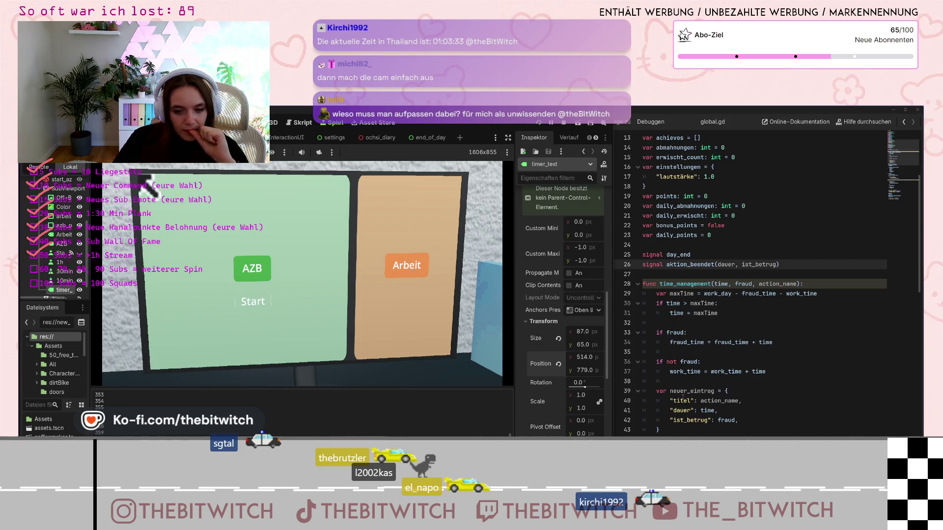
pyautogui.scroll(-2, 682, 396)
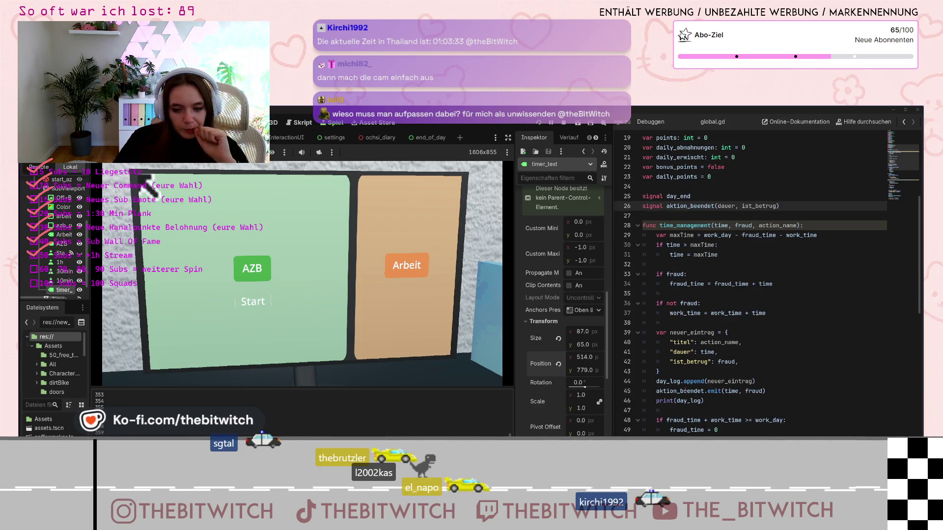
pyautogui.moveTo(683, 390)
pyautogui.click(727, 408)
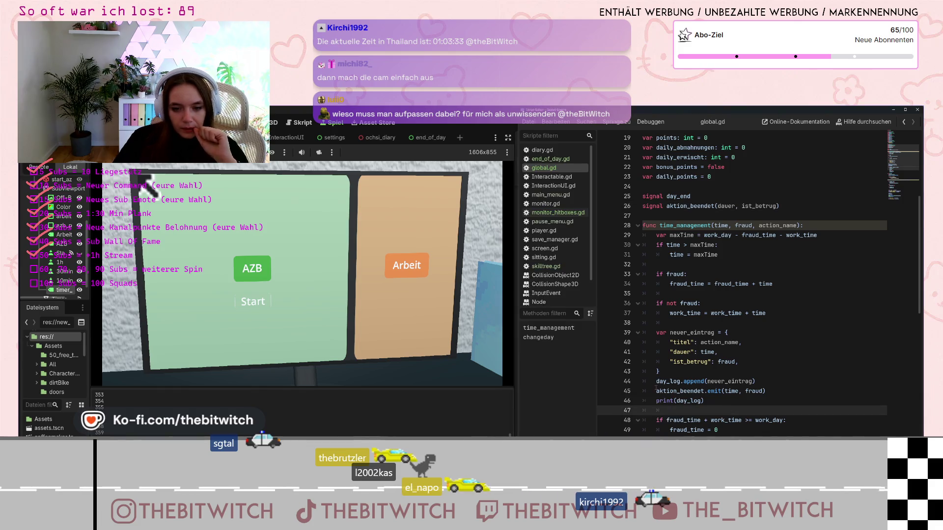
# Highlight the day_log.append(neuer_eintrag) and aktion_beendet emit lines, then review the surrounding declarations
pyautogui.moveTo(657, 382); pyautogui.dragTo(755, 381)
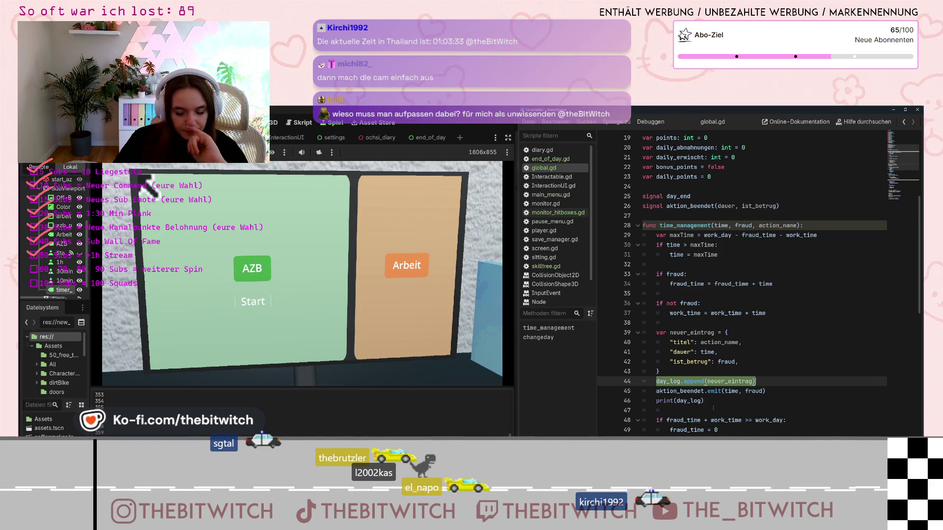
pyautogui.click(686, 391)
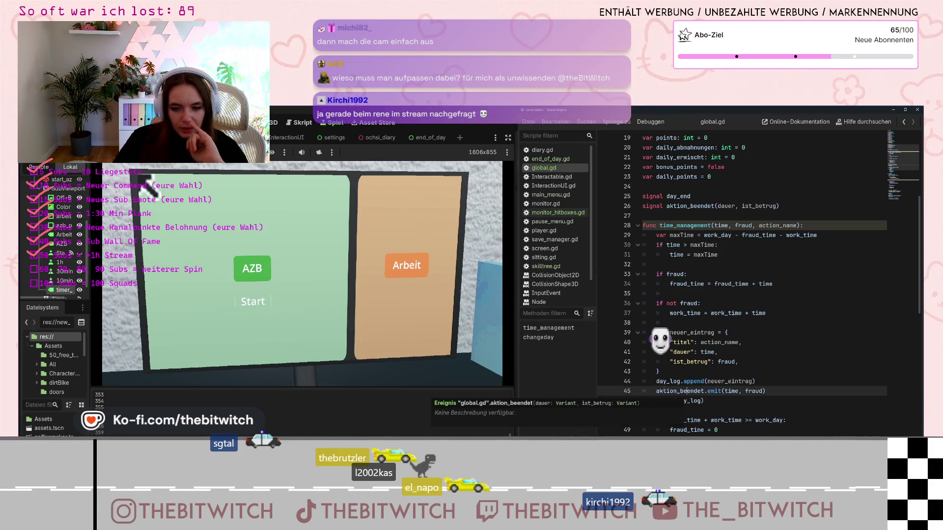
pyautogui.moveTo(657, 392); pyautogui.dragTo(718, 391)
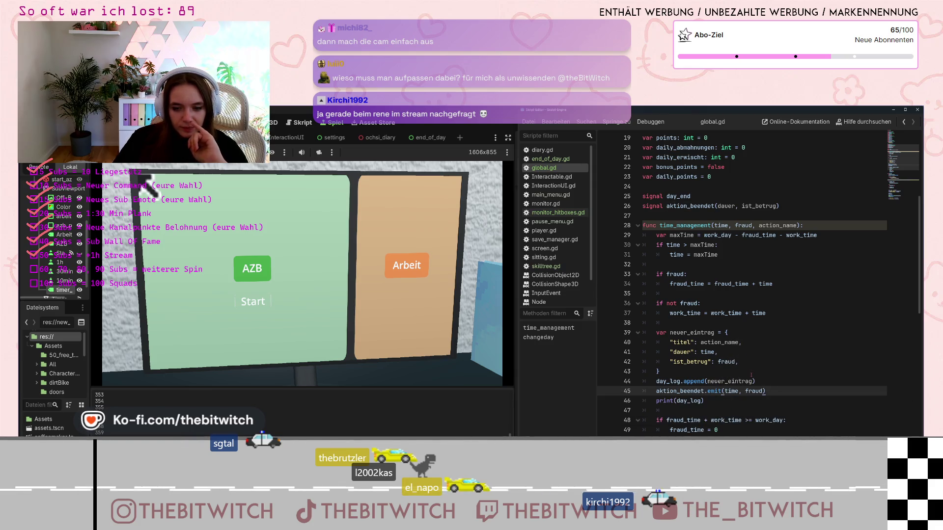
pyautogui.scroll(-1, 748, 376)
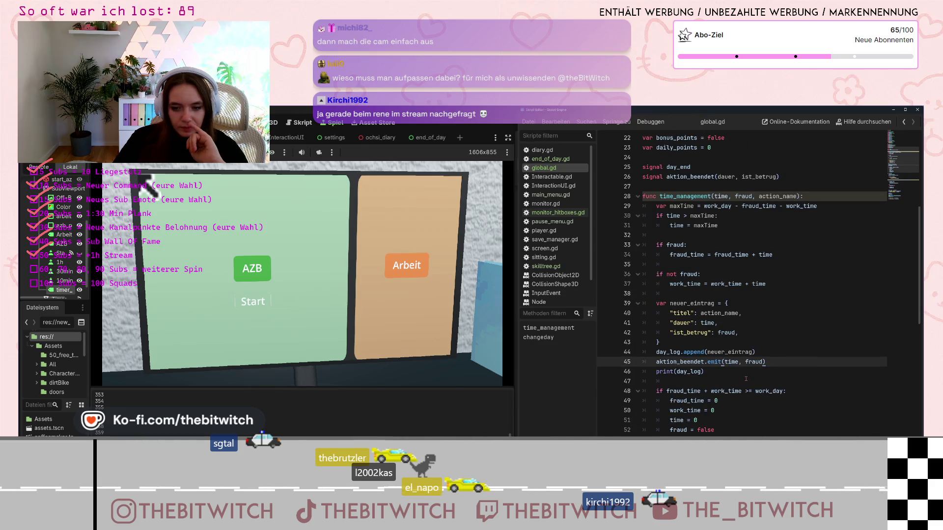
pyautogui.scroll(3, 746, 379)
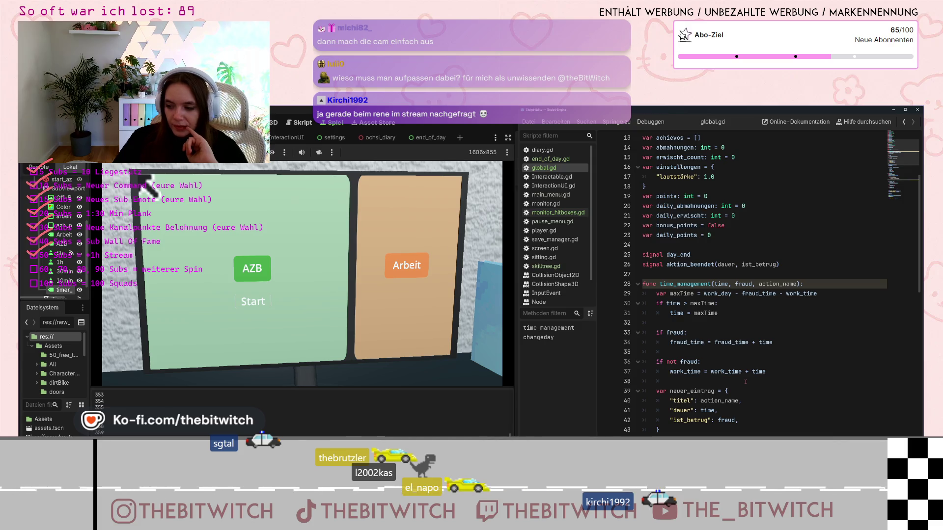
pyautogui.scroll(-4, 744, 381)
pyautogui.scroll(5, 739, 344)
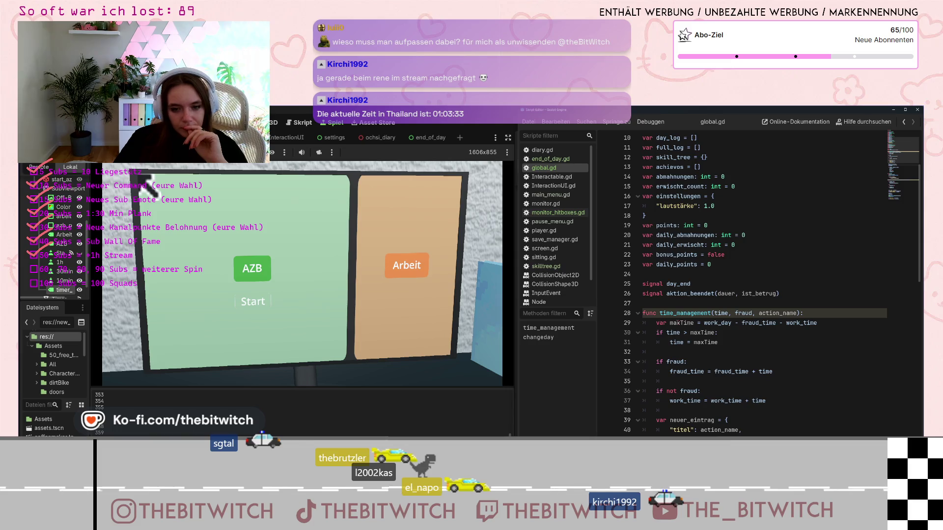
pyautogui.moveTo(681, 323)
pyautogui.scroll(3, 681, 323)
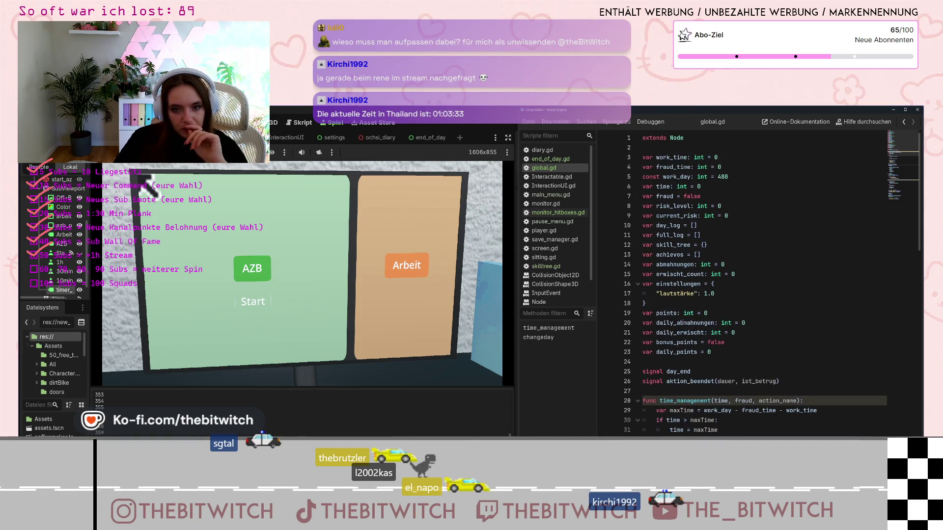
pyautogui.scroll(-2, 681, 323)
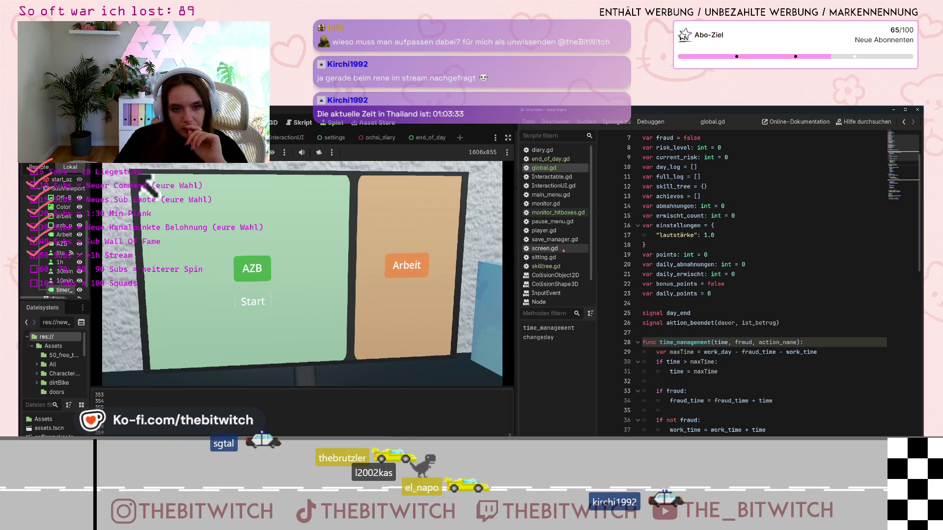
# Look through InteractionUI.gd and Interactable.gd, then open toiletdoor_2.gd with its Toilettenpause action
pyautogui.click(551, 186)
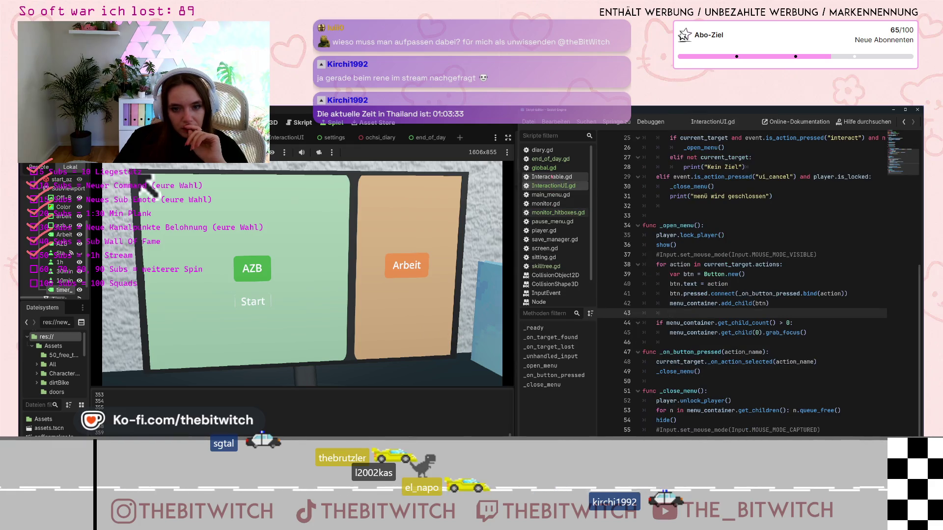
pyautogui.click(550, 179)
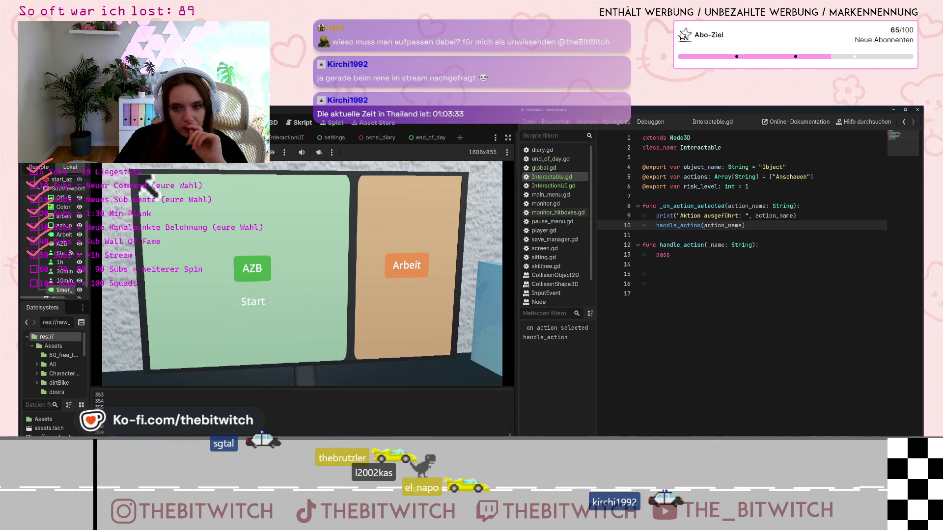
pyautogui.moveTo(735, 225)
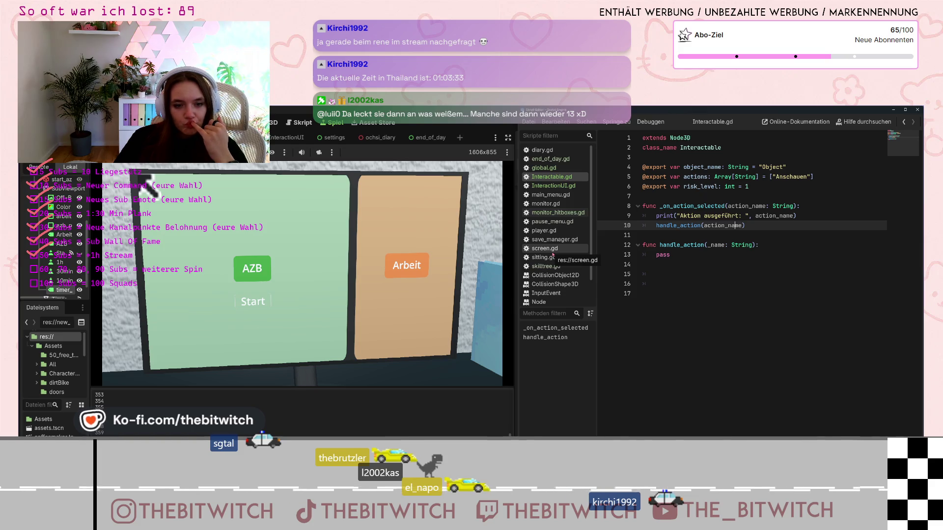
pyautogui.click(147, 176)
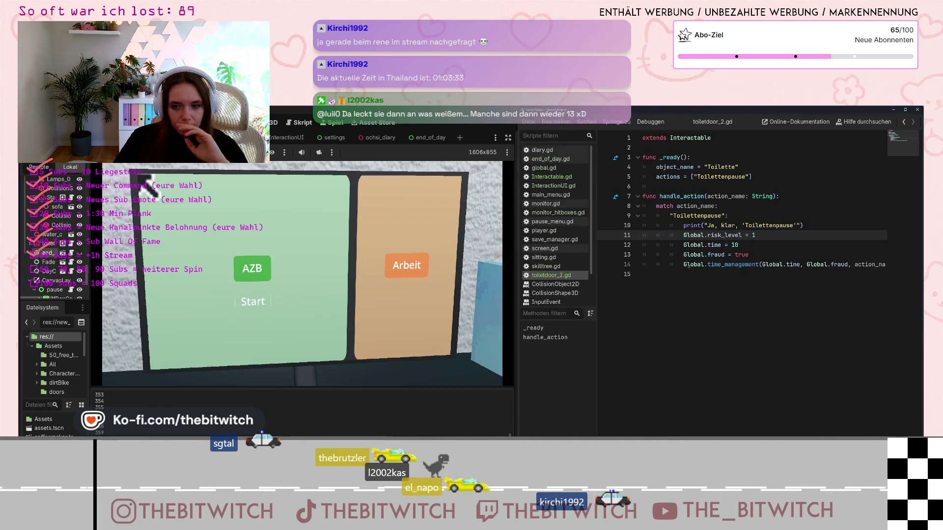
# Copy the Global.time = 10, fraud = true and time_management lines, then switch to monitor_hitboxes.gd
pyautogui.moveTo(687, 245); pyautogui.dragTo(796, 249)
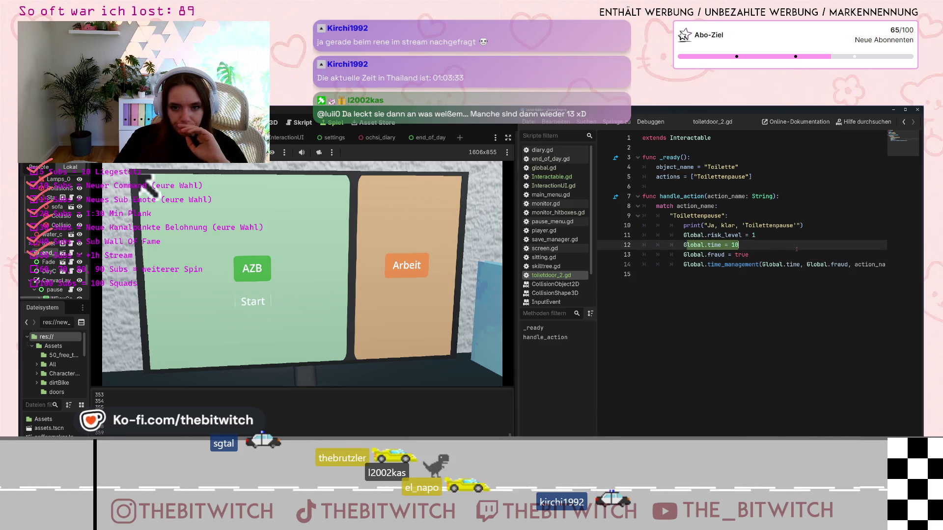
pyautogui.click(796, 249)
pyautogui.moveTo(680, 236); pyautogui.dragTo(756, 255)
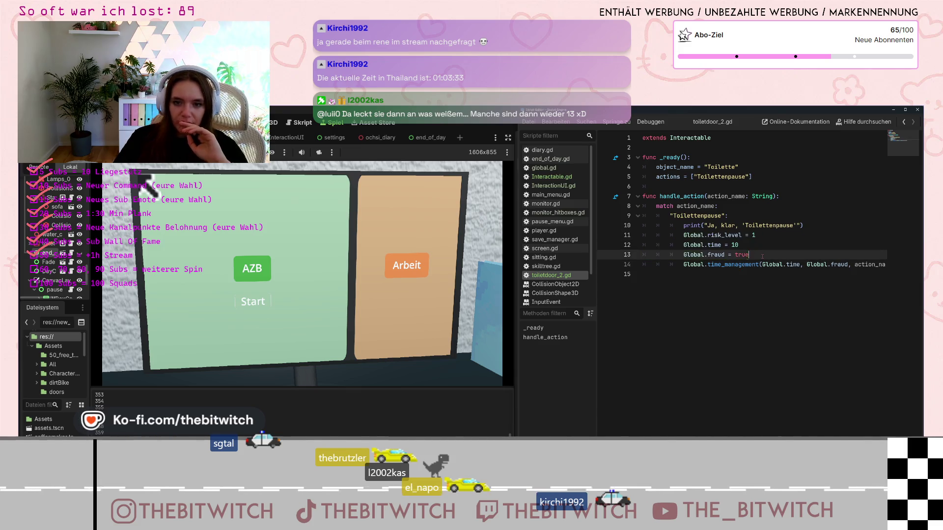
pyautogui.moveTo(683, 245); pyautogui.dragTo(731, 265)
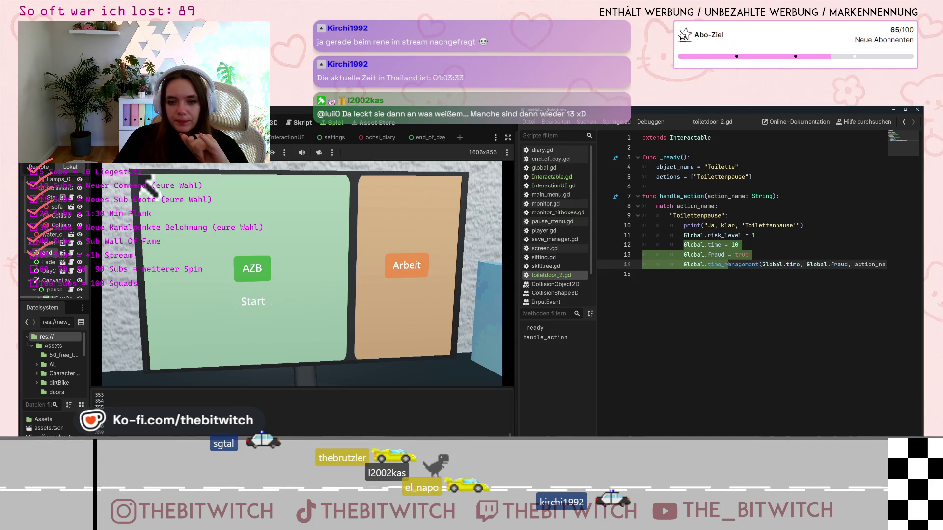
pyautogui.hotkey('shift', 'End')
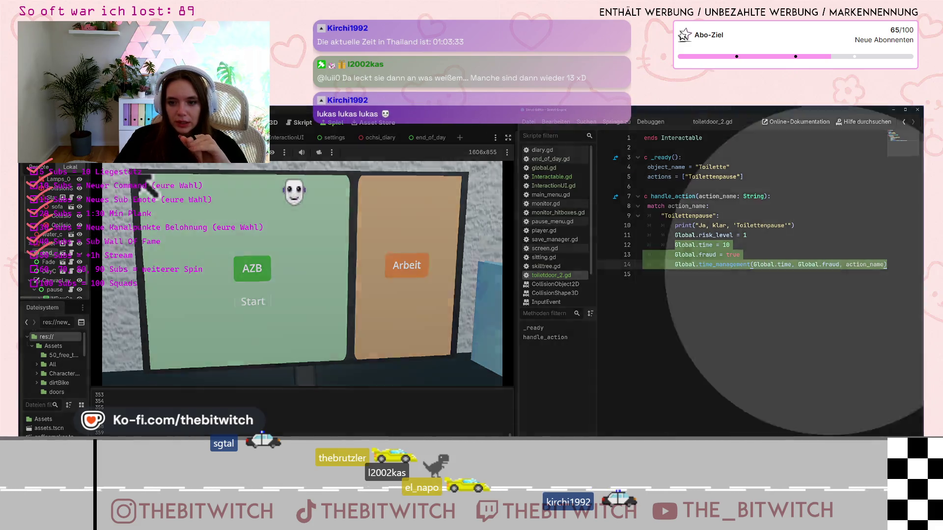
pyautogui.press('ctrl')
pyautogui.press('ctrl')
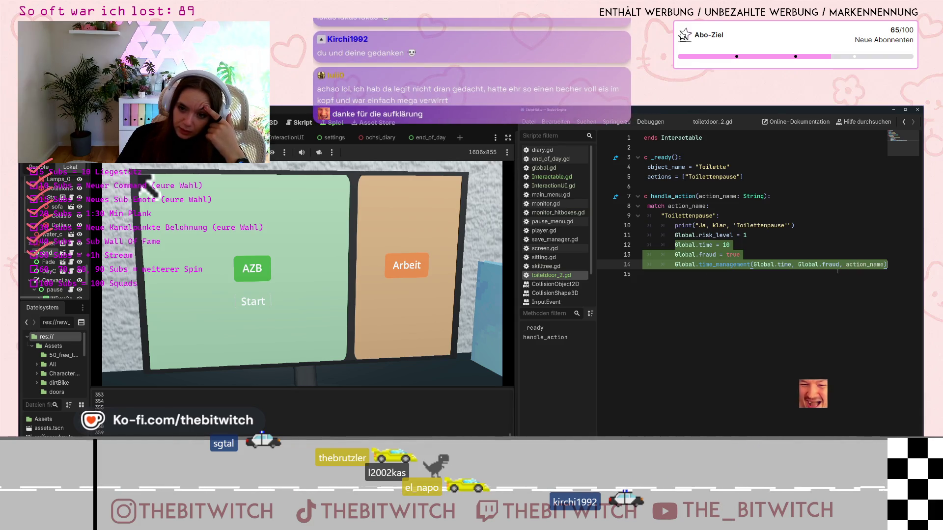
pyautogui.moveTo(784, 266)
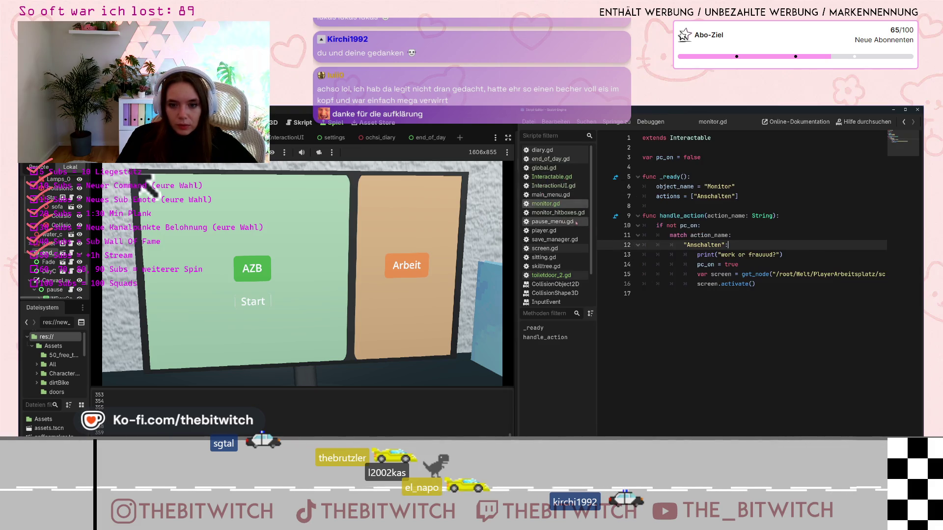
pyautogui.click(555, 212)
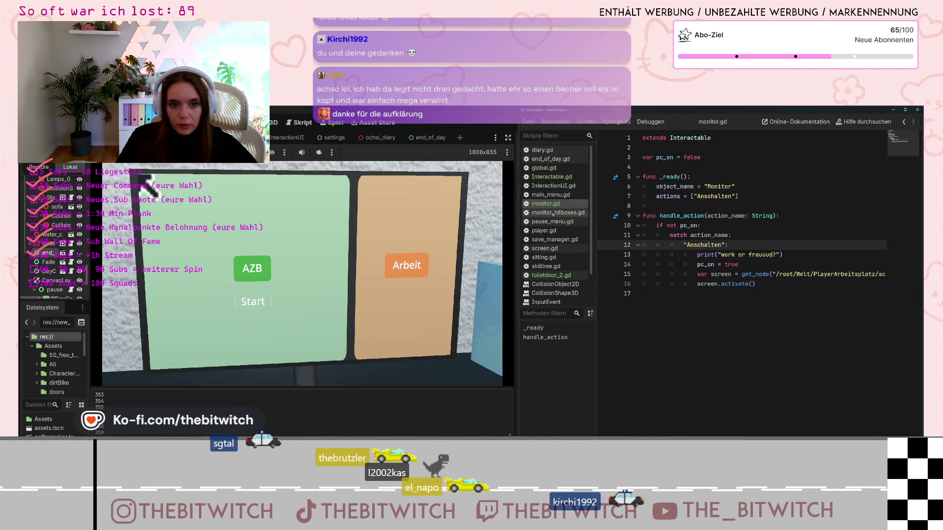
# Outdent the pasted fraud and time_management lines to match the timeout handler's indentation
pyautogui.click(845, 434)
pyautogui.scroll(-1, 680, 405)
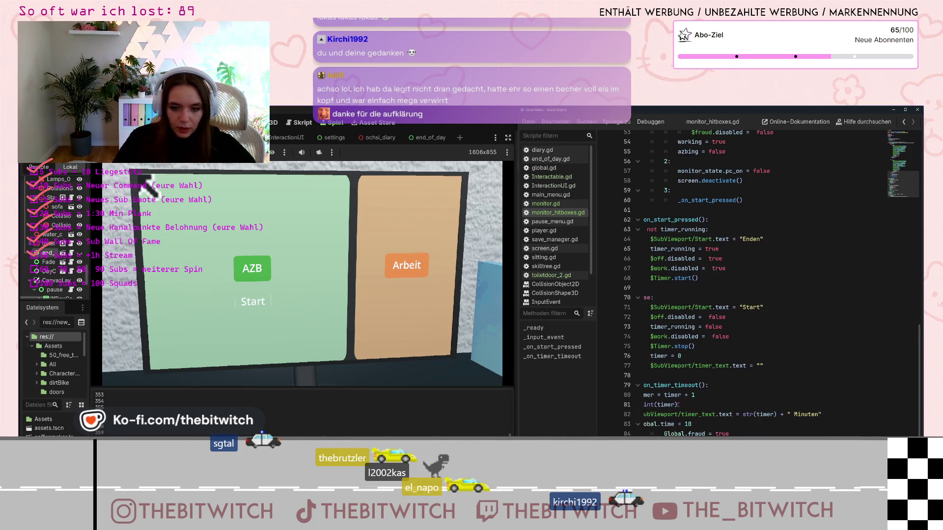
pyautogui.hotkey('shift', 'Tab')
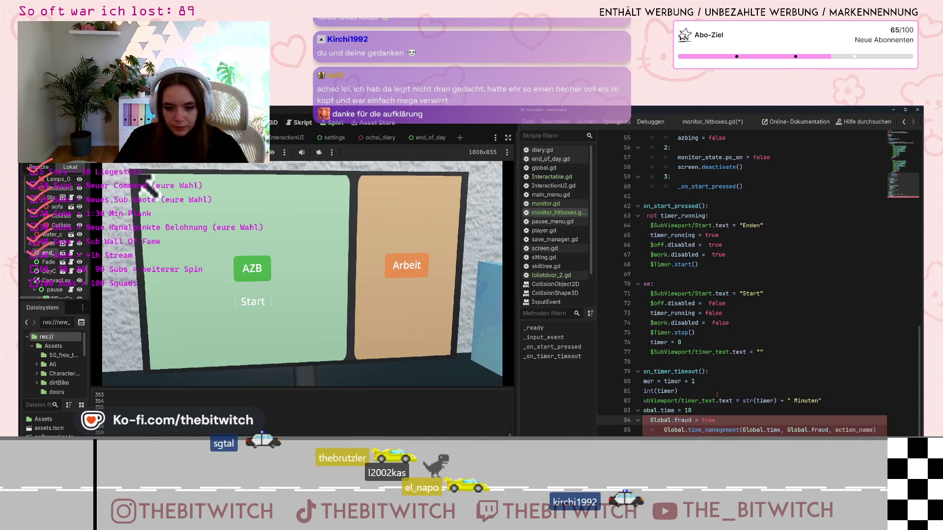
pyautogui.click(642, 414)
pyautogui.press('Down')
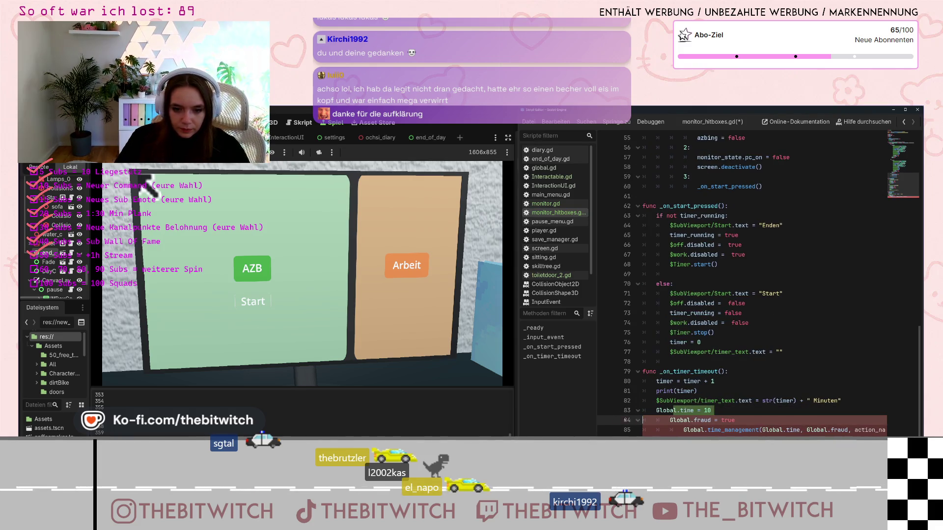
pyautogui.hotkey('shift', 'Tab')
pyautogui.press('Down')
pyautogui.hotkey('shift', 'Tab')
pyautogui.hotkey('shift', 'Tab')
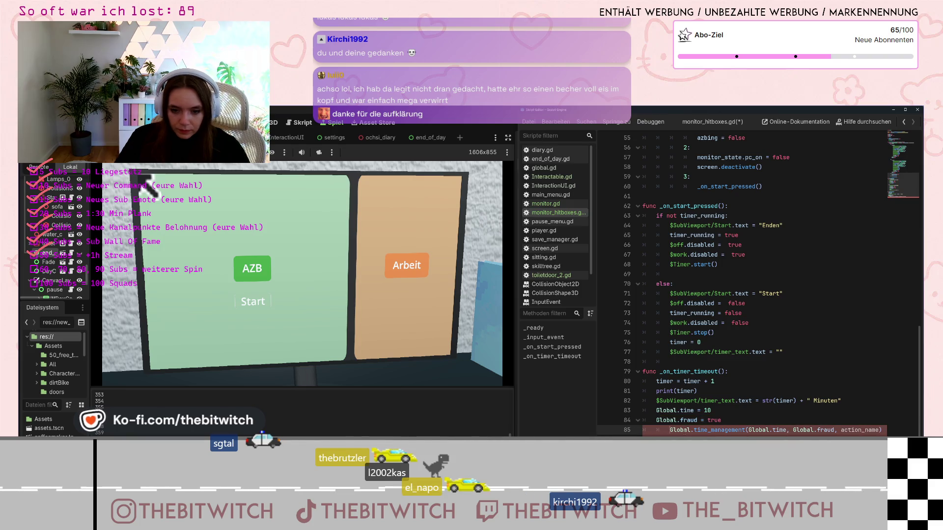
pyautogui.press('Up')
# Change Global.time = 10 to Global.time = timer and select the action_name argument
pyautogui.doubleClick(706, 410)
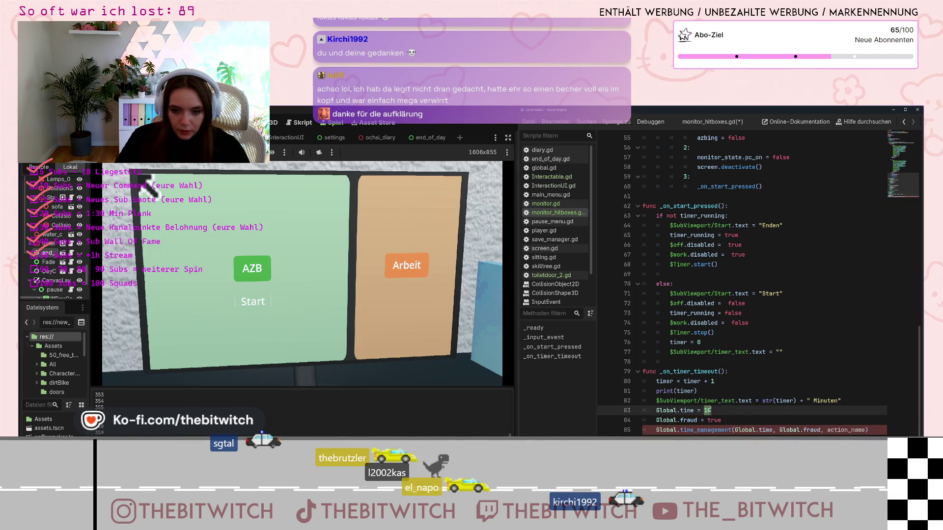
pyautogui.write('timer')
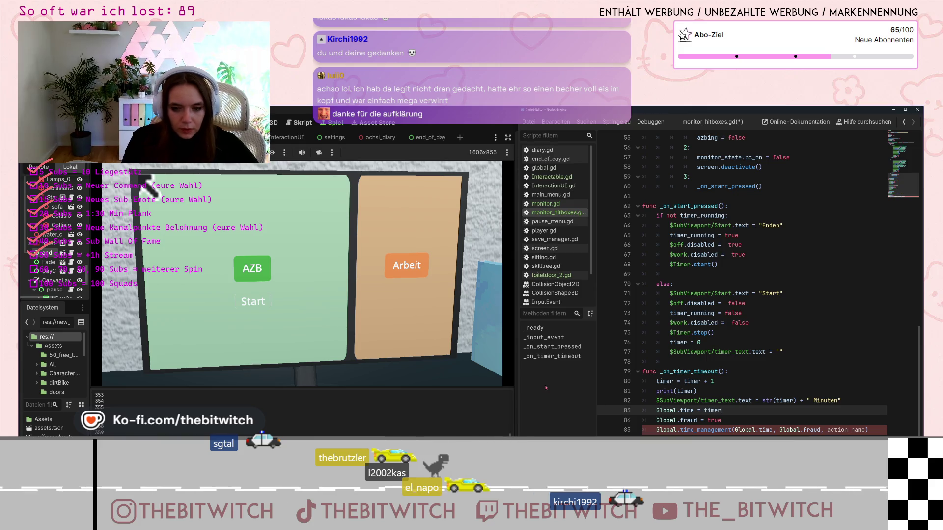
pyautogui.press('Escape')
pyautogui.click(700, 430)
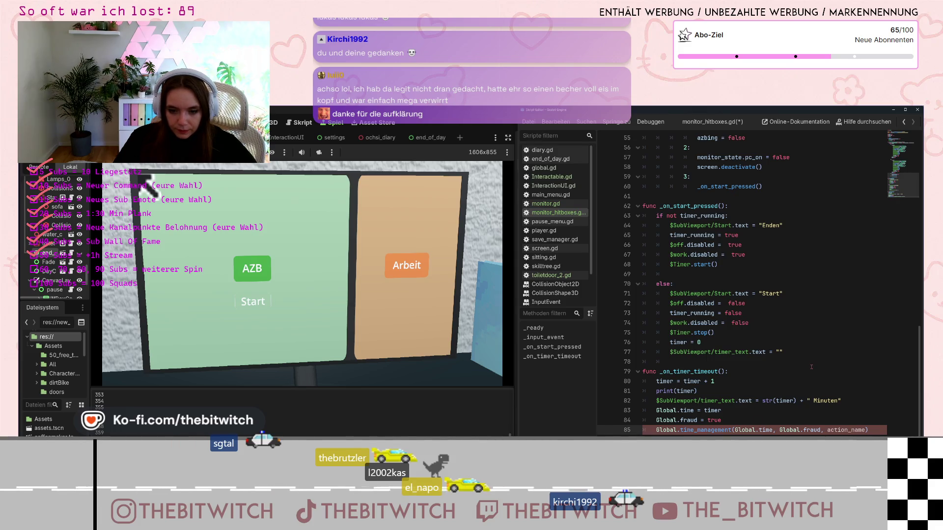
pyautogui.moveTo(827, 430); pyautogui.dragTo(862, 431)
# Replace action_name on line 85 with the quoted string "AZB am PC" and save
pyautogui.write('"')
pyautogui.press('Right')
pyautogui.write('m')
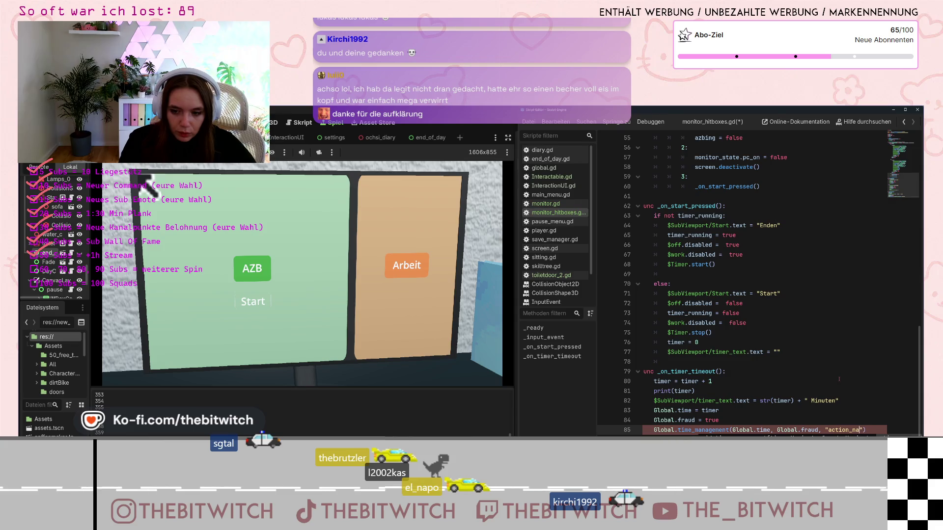
pyautogui.hotkey('ctrl', 'BackSpace')
pyautogui.write('a')
pyautogui.press('BackSpace')
pyautogui.write('tor')
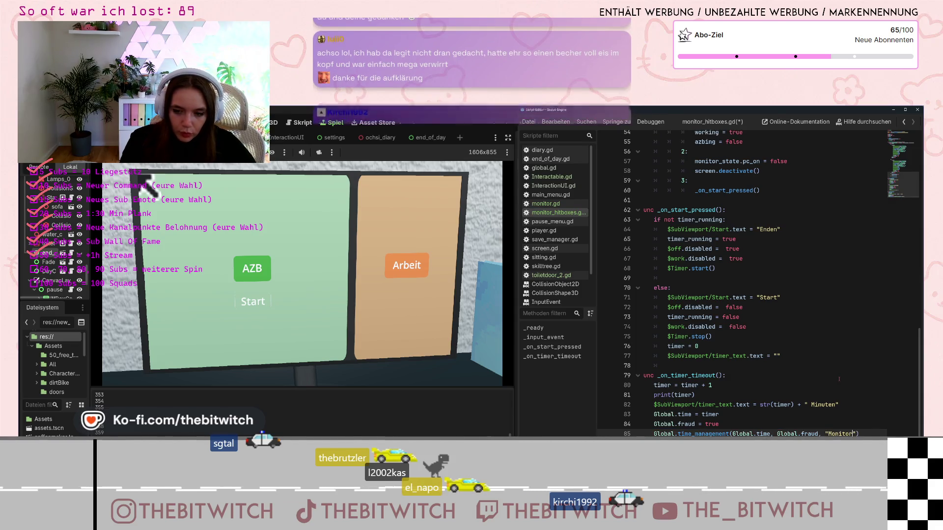
pyautogui.hotkey('ctrl', 'BackSpace')
pyautogui.write('AZB am PC')
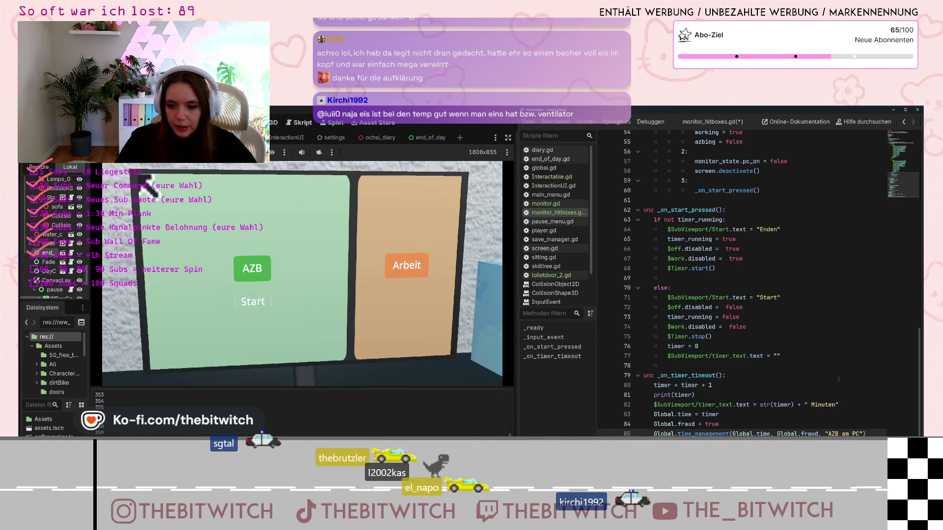
pyautogui.click(795, 387)
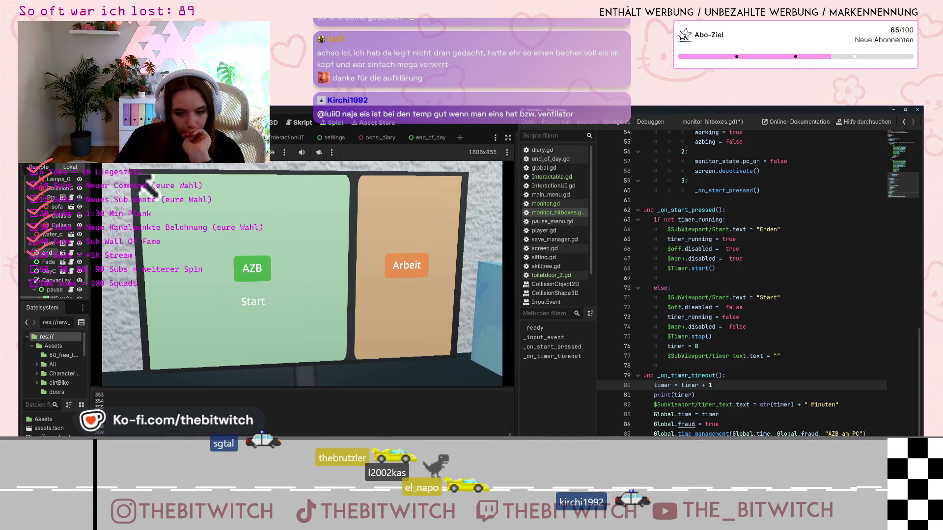
pyautogui.hotkey('ctrl', 's')
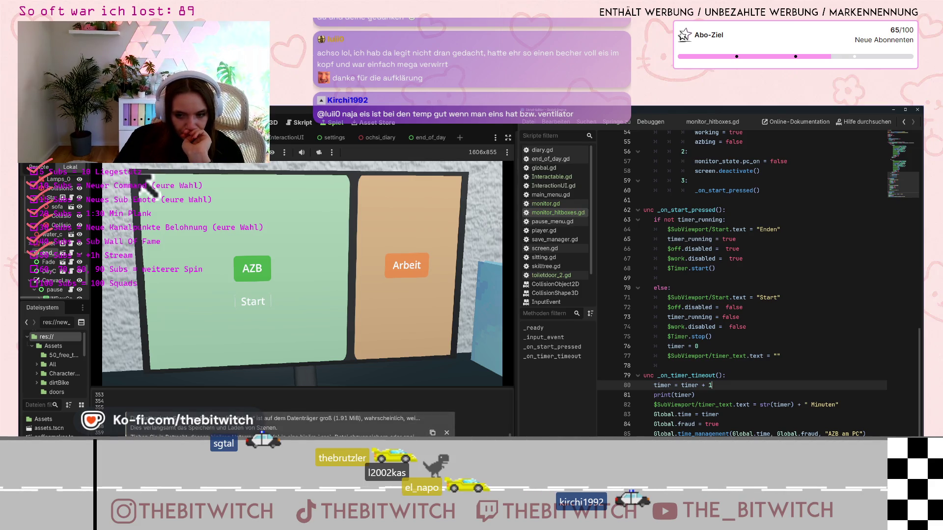
# Select the timer = timer + 1 statement on line 80
pyautogui.click(729, 405)
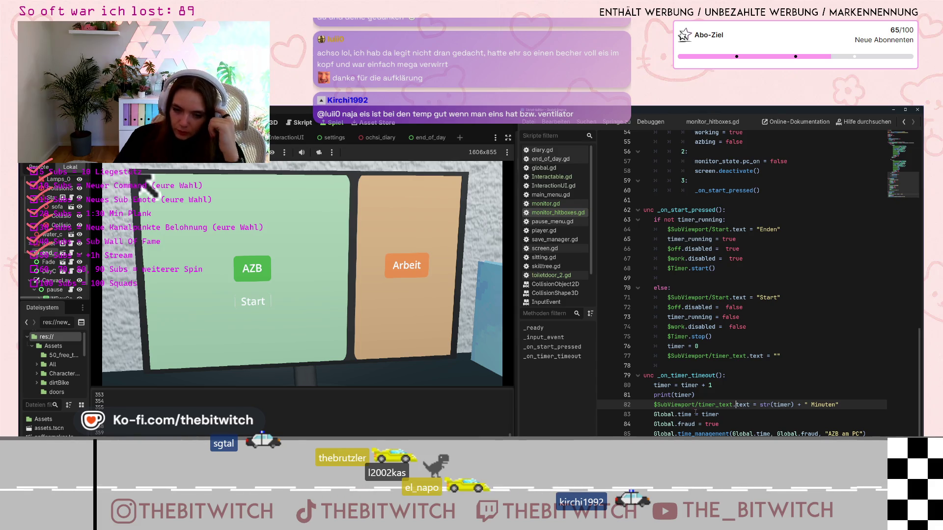
pyautogui.moveTo(693, 402)
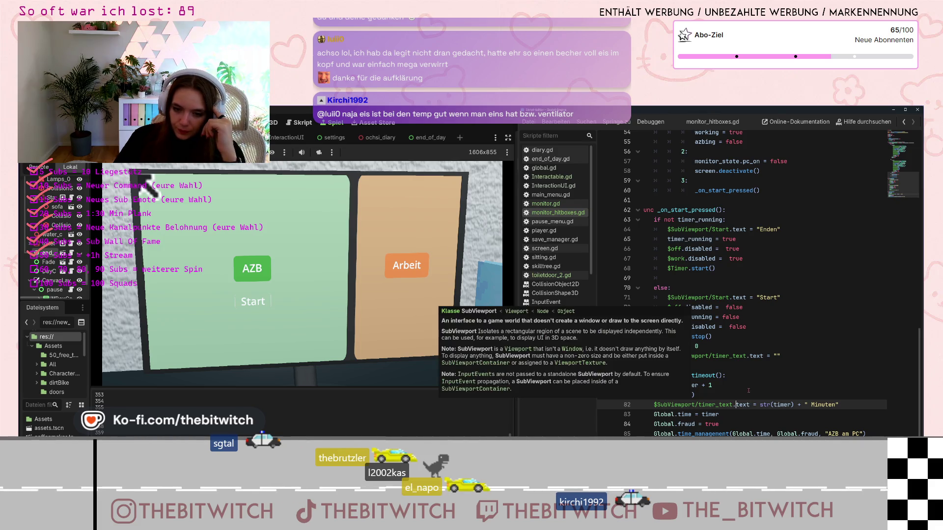
pyautogui.moveTo(711, 385); pyautogui.dragTo(654, 386)
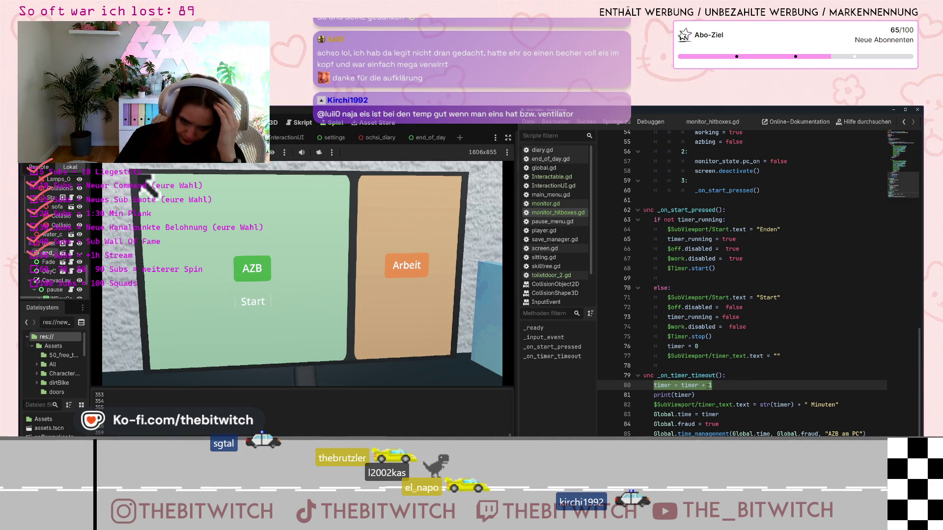
# Try changing line 80 to timer = 1, then undo back to timer = timer + 1
pyautogui.click(708, 385)
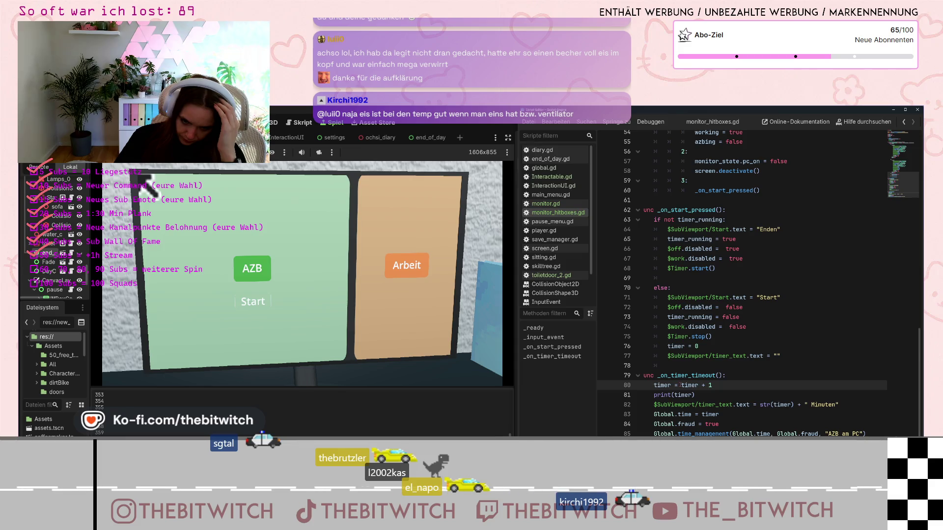
pyautogui.moveTo(681, 385); pyautogui.dragTo(713, 386)
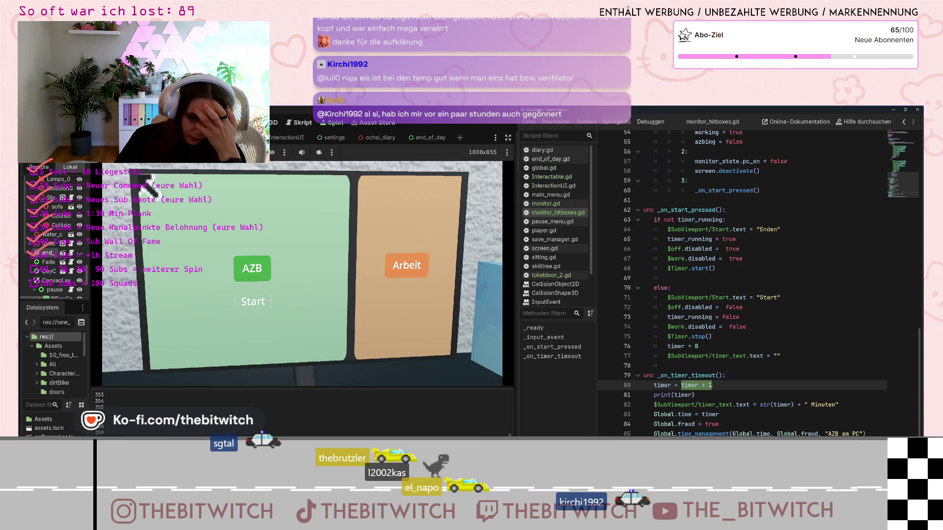
pyautogui.write('1')
pyautogui.click(716, 397)
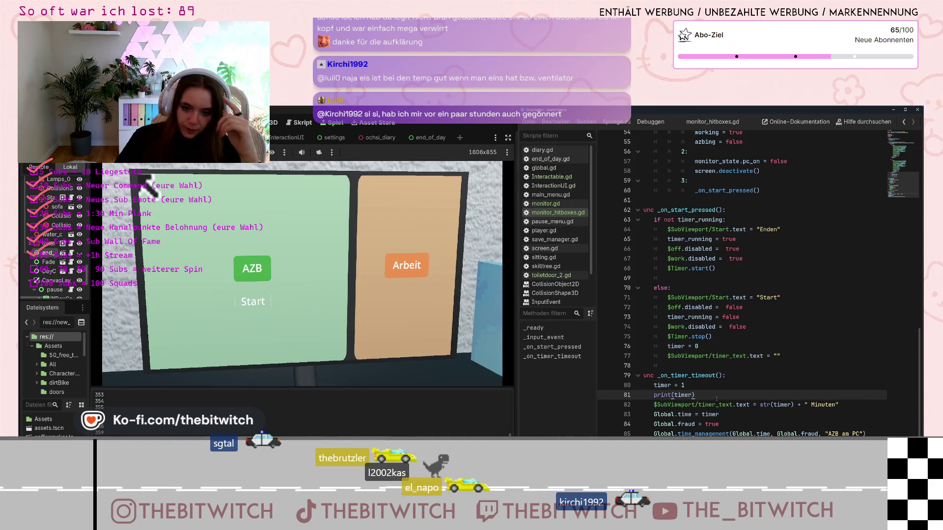
pyautogui.click(685, 385)
pyautogui.hotkey('ctrl', 'z')
# Save monitor_hitboxes.gd and insert a blank line after the timer increment
pyautogui.click(702, 395)
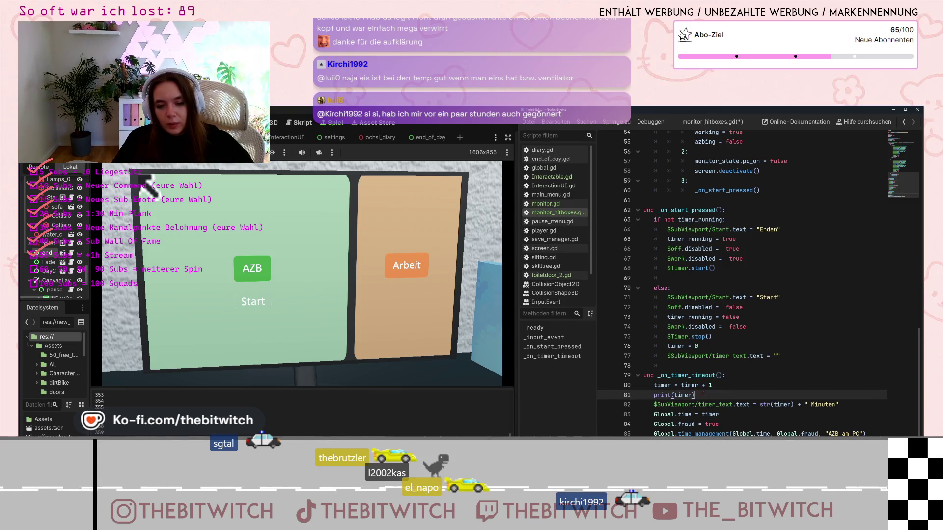
pyautogui.hotkey('ctrl', 's')
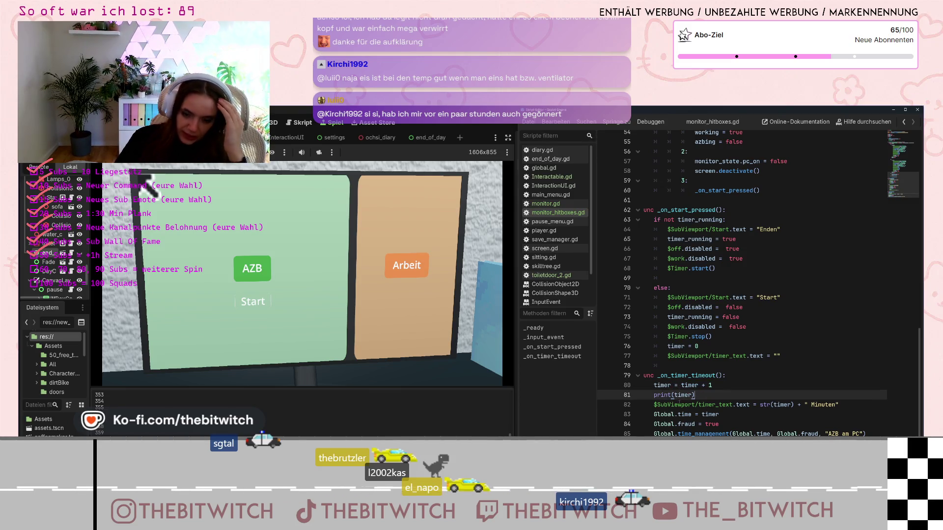
pyautogui.click(720, 387)
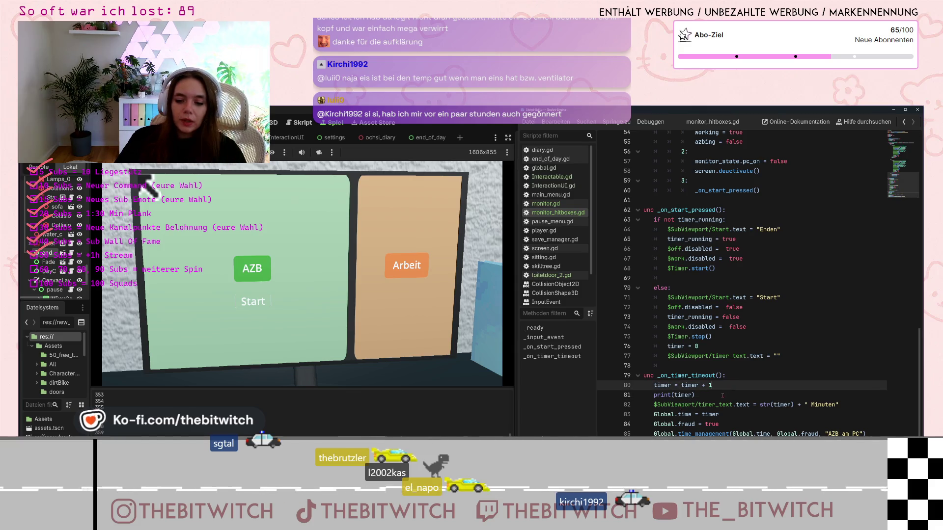
pyautogui.press('Return')
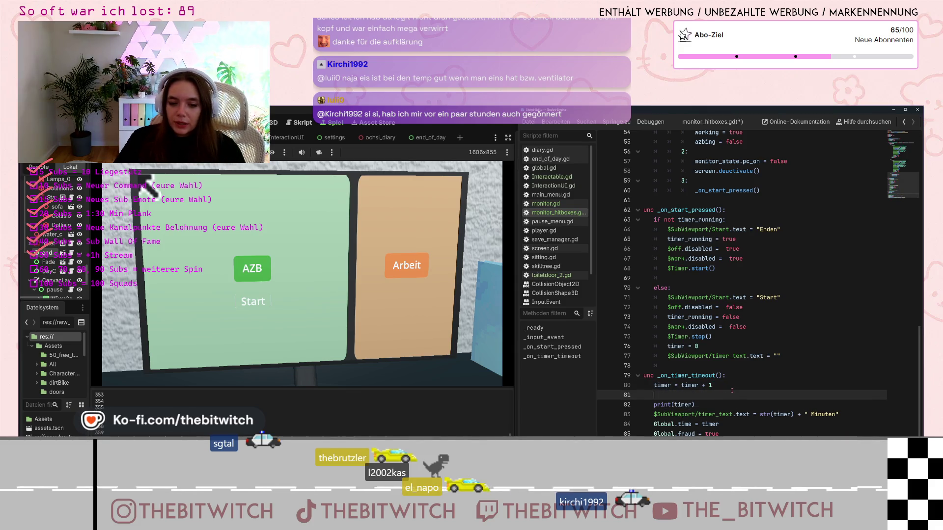
# Type a trial var AZB_timer line on line 81, then delete that line again
pyautogui.write('r')
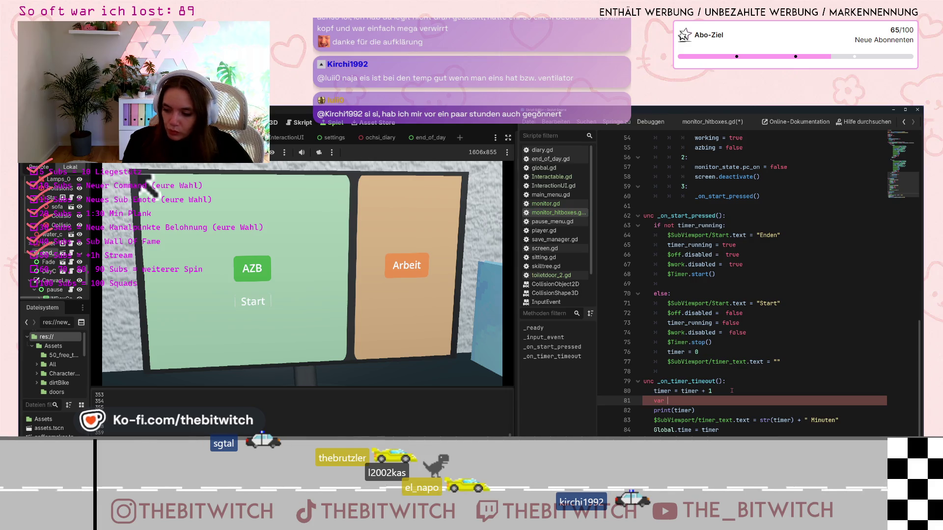
pyautogui.write('-')
pyautogui.press('BackSpace')
pyautogui.press('BackSpace')
pyautogui.press('BackSpace')
pyautogui.write('_timer = 1')
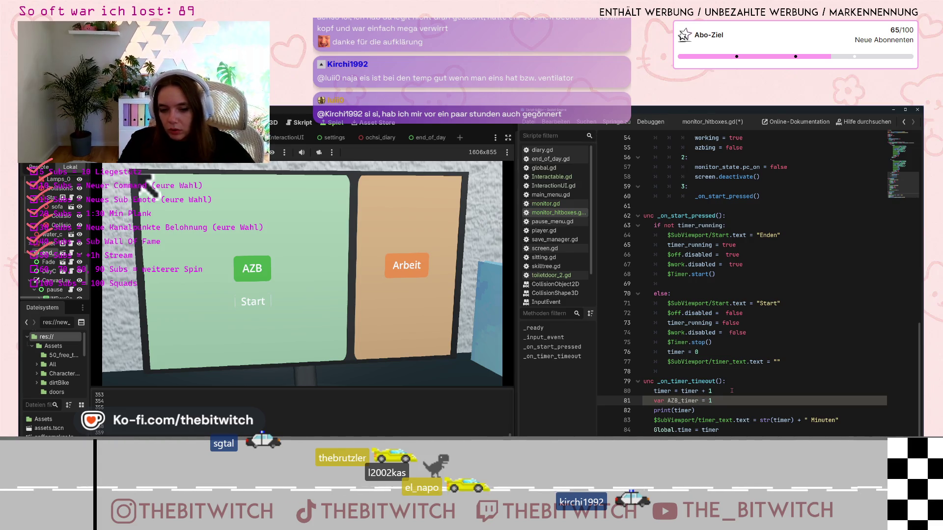
pyautogui.scroll(-1, 705, 385)
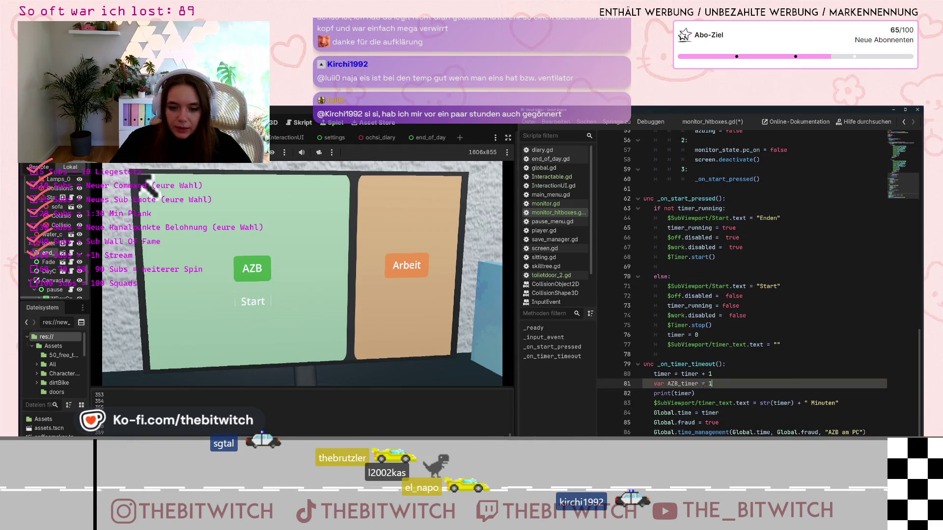
pyautogui.click(691, 411)
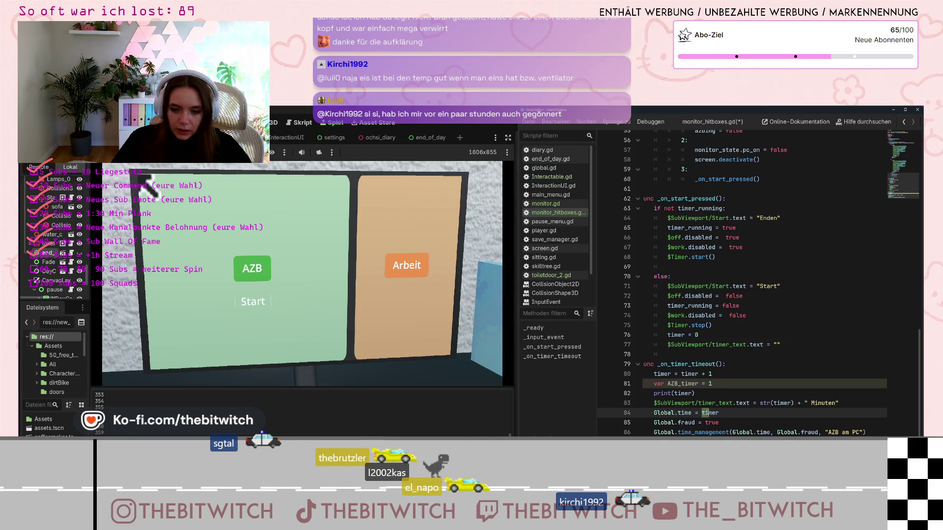
pyautogui.moveTo(717, 384); pyautogui.dragTo(721, 376)
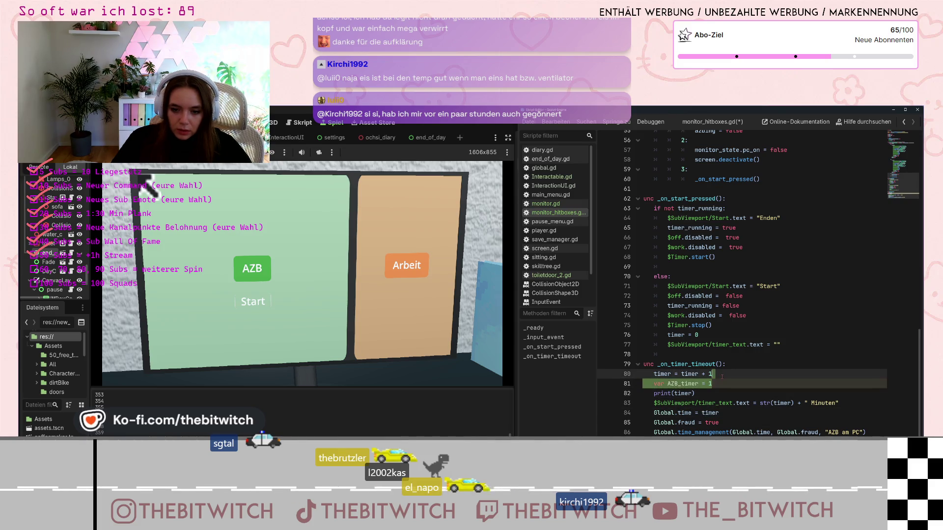
pyautogui.press('BackSpace')
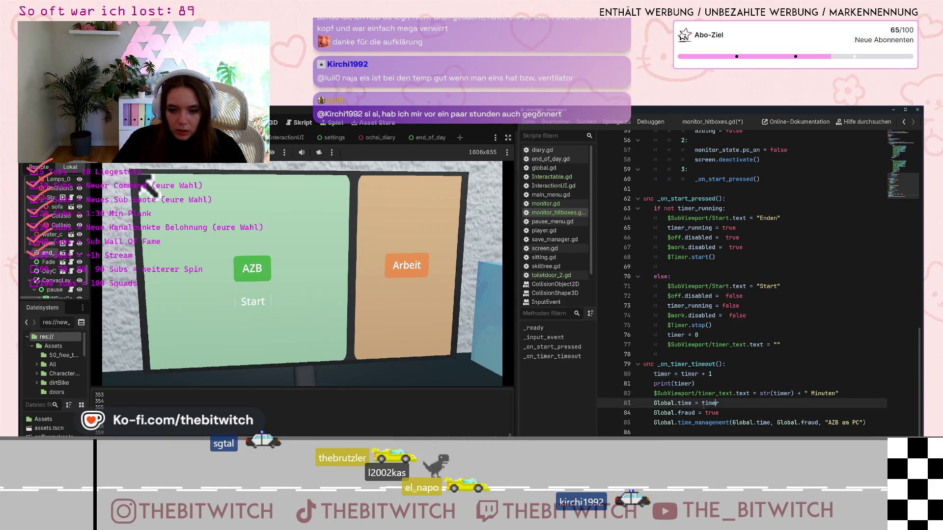
# Replace timer with 1 in the Global.time assignment and save monitor_hitboxes.gd
pyautogui.scroll(1, 720, 393)
pyautogui.doubleClick(710, 414)
pyautogui.write('1')
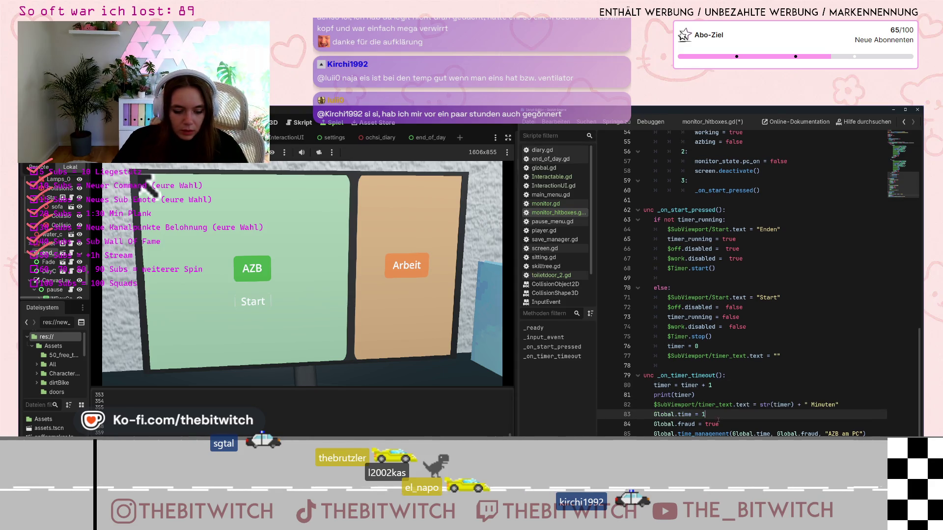
pyautogui.press('Down')
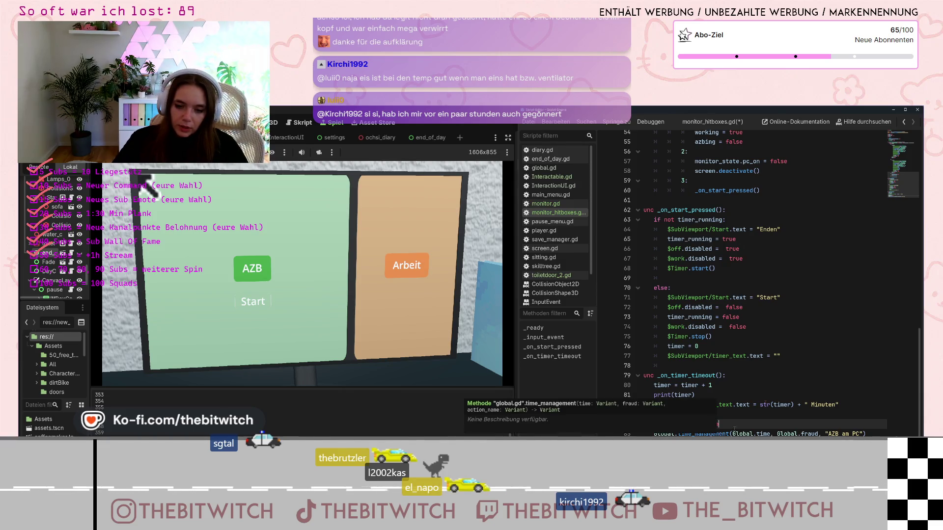
pyautogui.click(760, 378)
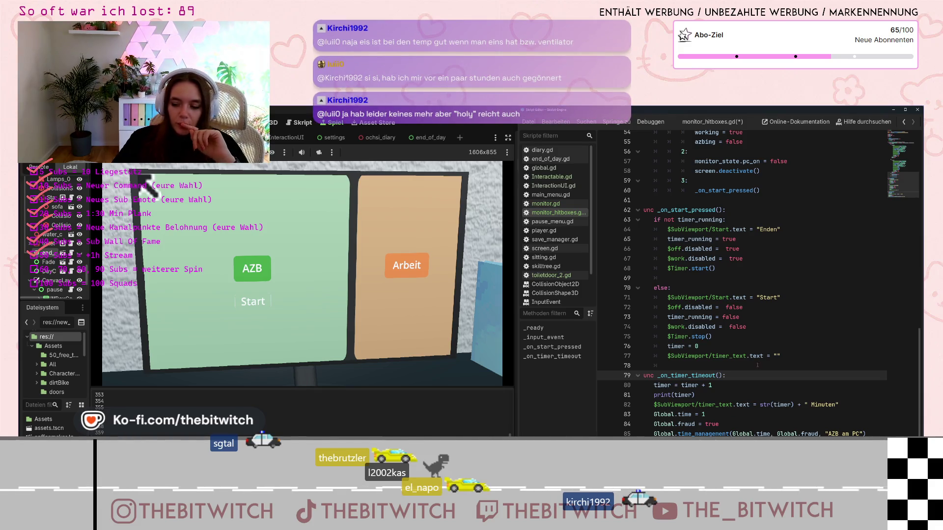
pyautogui.click(707, 356)
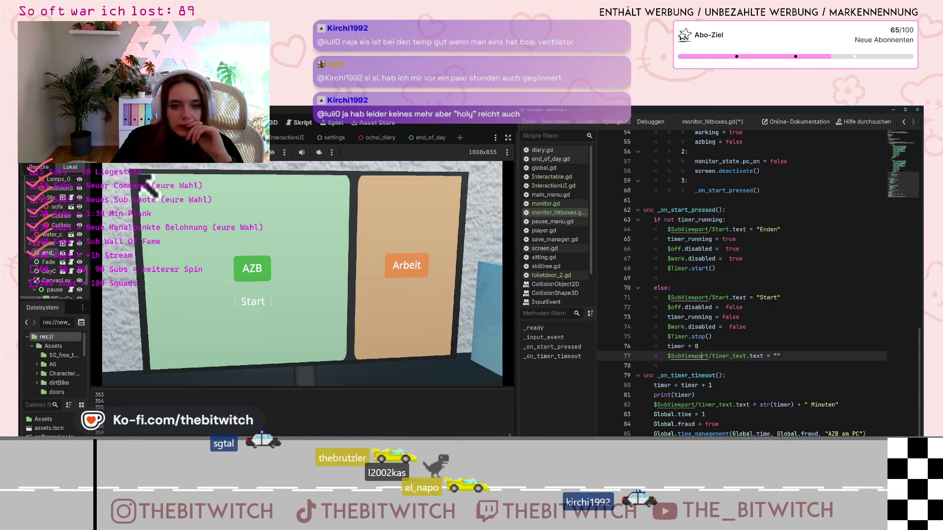
pyautogui.hotkey('ctrl', 's')
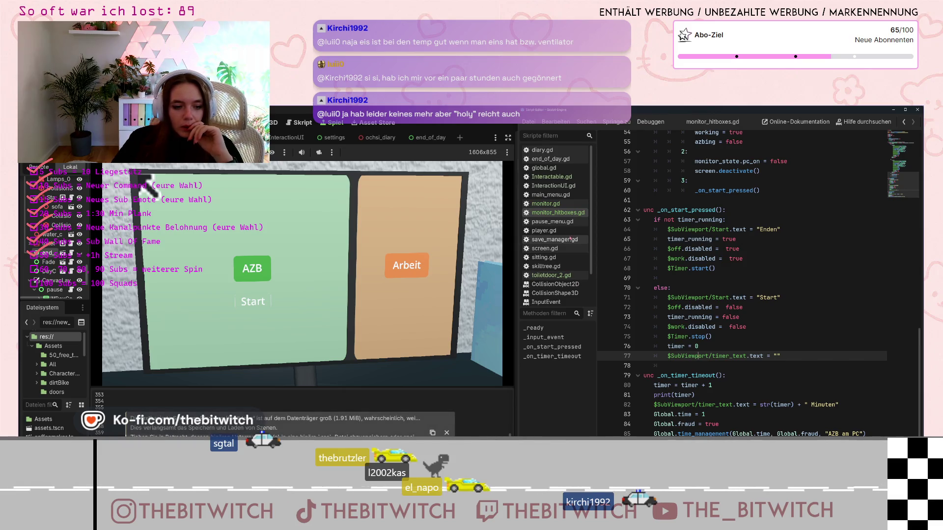
# Review global.gd down to changeday, then switch to the Picker Wheel browser window
pyautogui.click(545, 167)
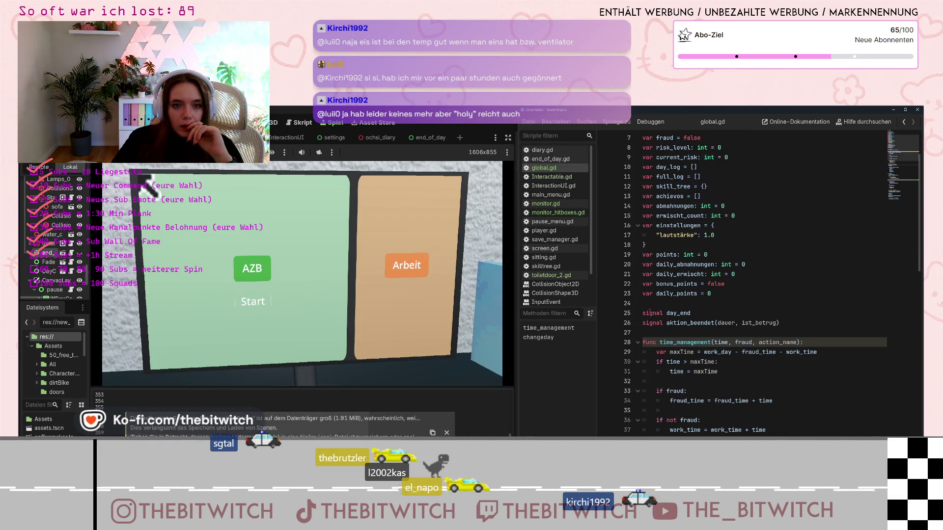
pyautogui.scroll(-10, 698, 381)
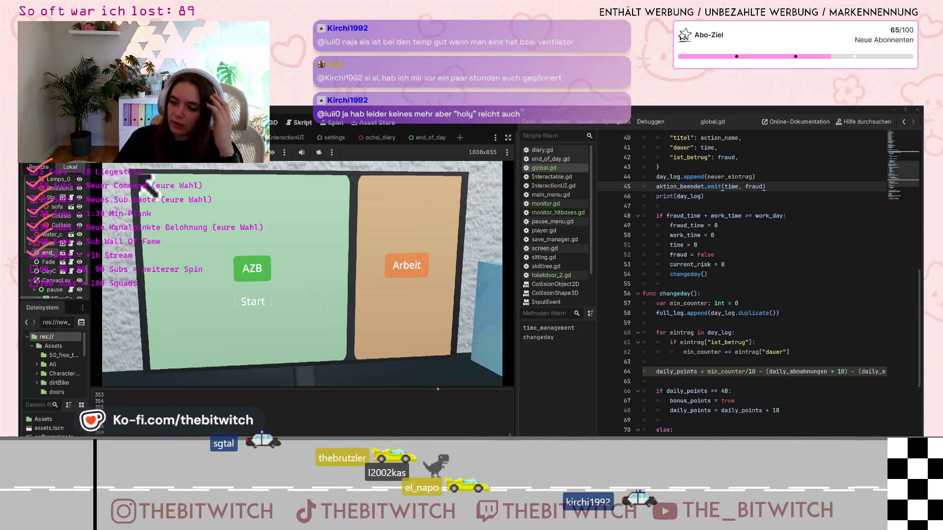
pyautogui.hotkey('alt', 'Tab')
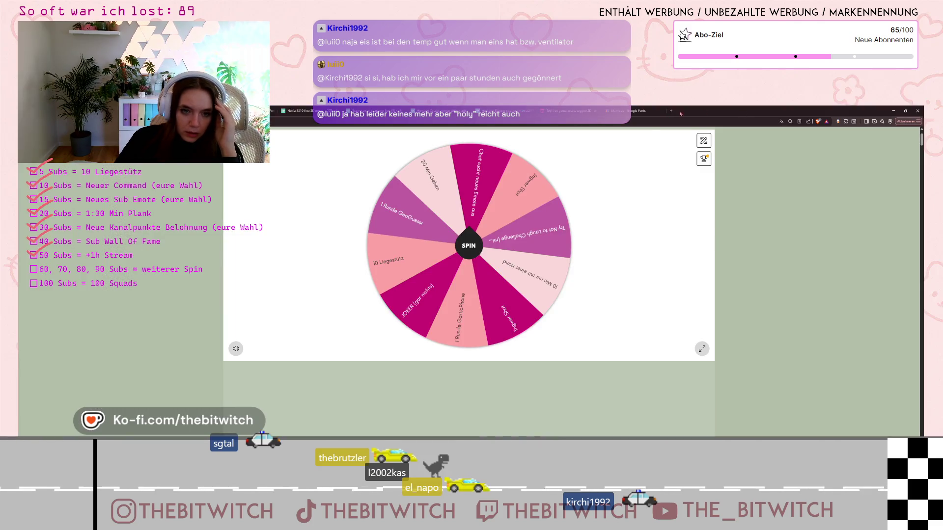
pyautogui.hotkey('ctrl', 't')
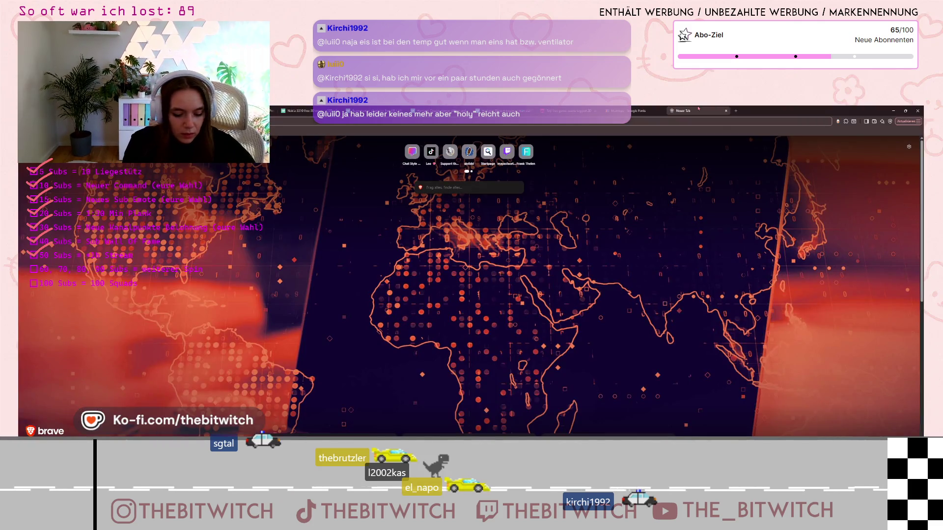
pyautogui.write('twister eis')
pyautogui.press('Return')
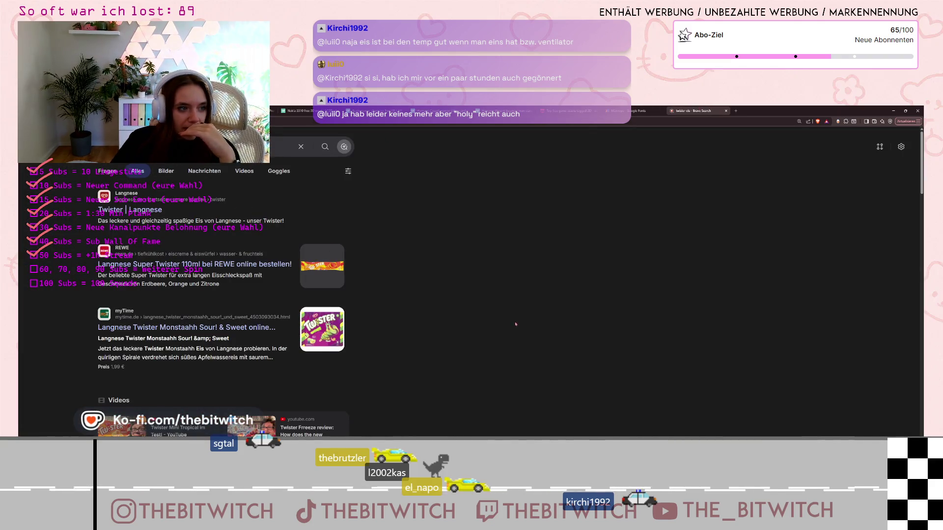
pyautogui.click(166, 171)
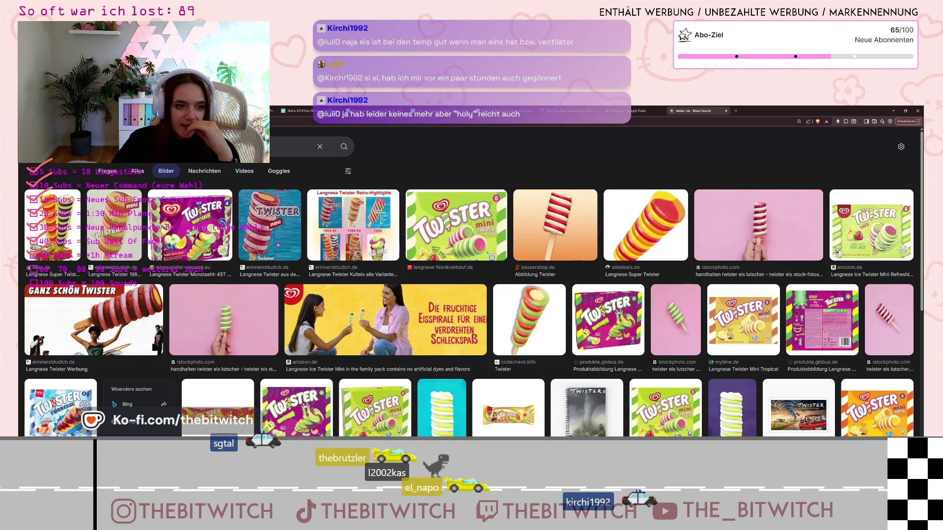
pyautogui.click(447, 248)
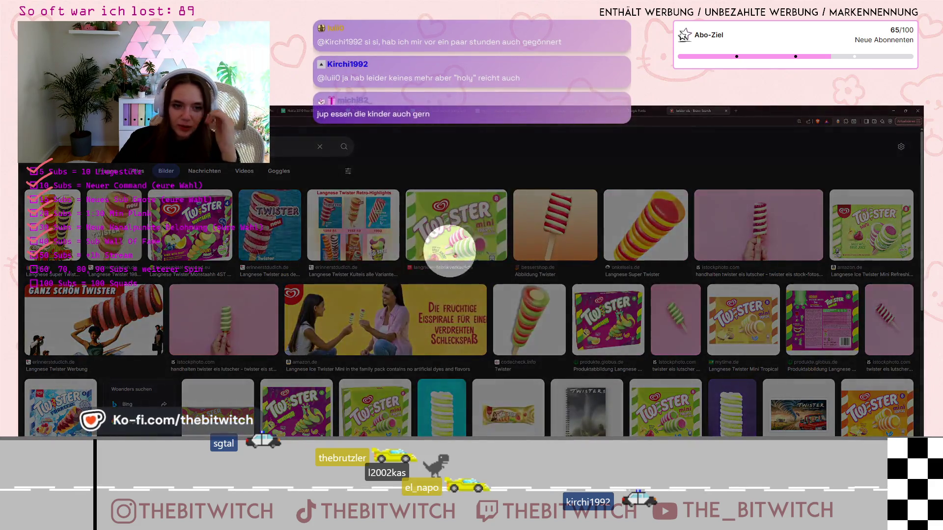
pyautogui.click(491, 157)
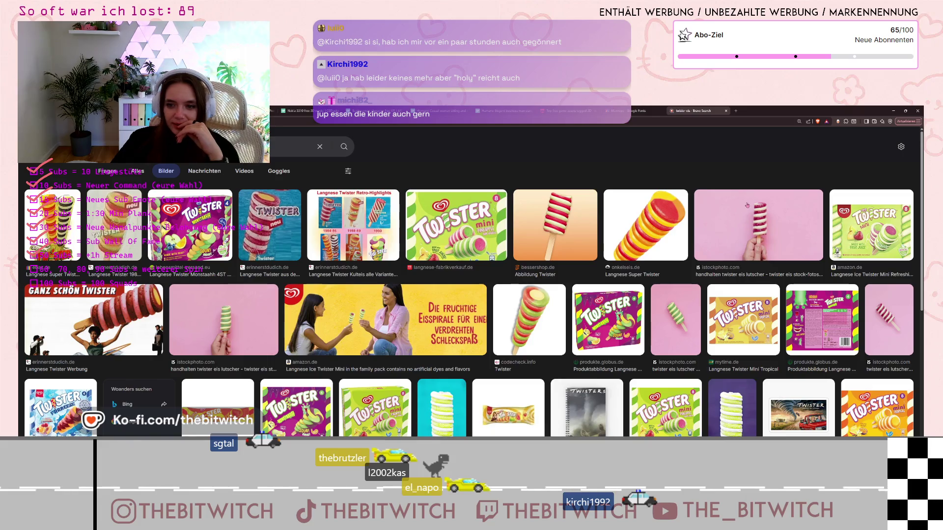
pyautogui.click(726, 111)
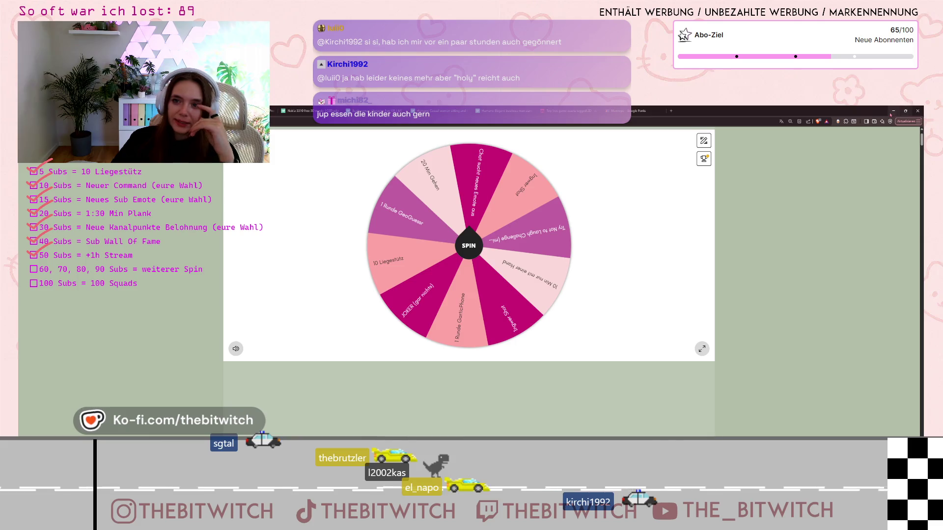
# Minimize the Picker Wheel browser to bring the Godot editor back
pyautogui.click(892, 112)
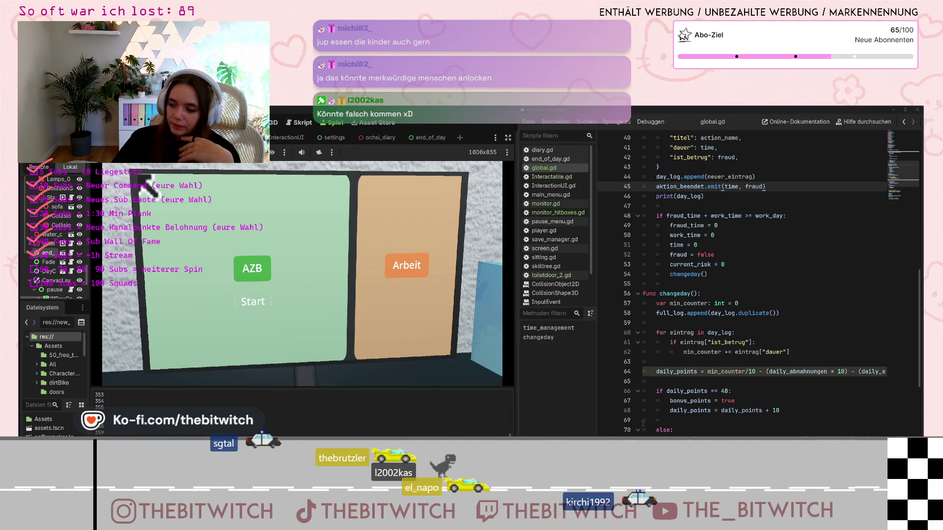
pyautogui.click(735, 371)
pyautogui.scroll(-3, 735, 382)
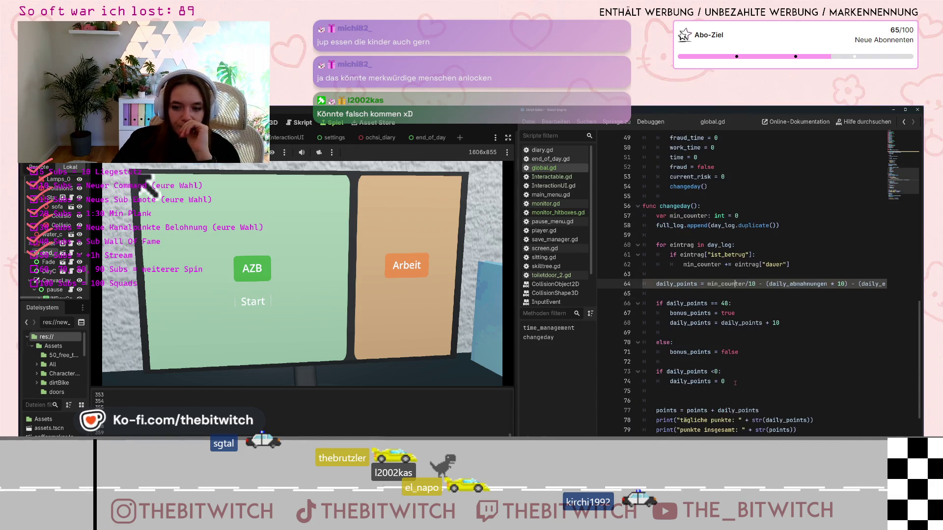
pyautogui.scroll(-3, 735, 383)
pyautogui.scroll(8, 733, 387)
pyautogui.scroll(11, 732, 387)
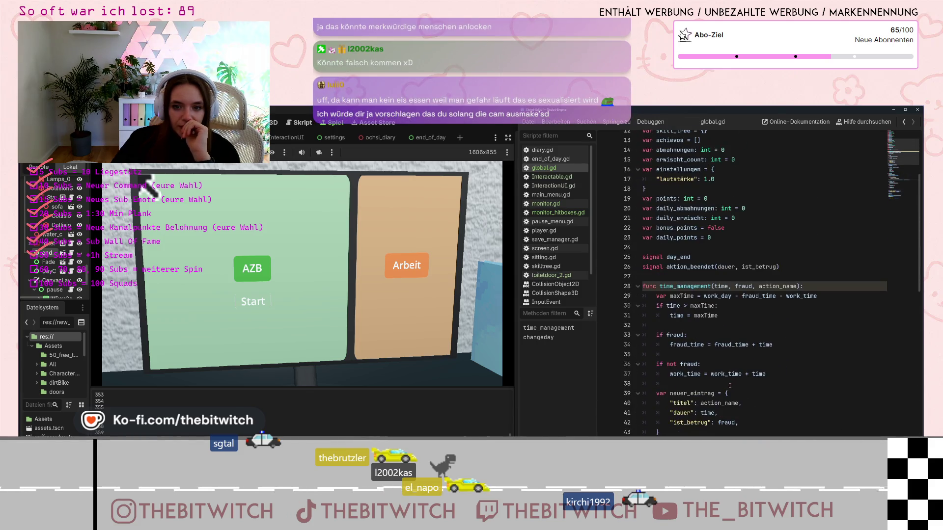
pyautogui.scroll(-8, 730, 386)
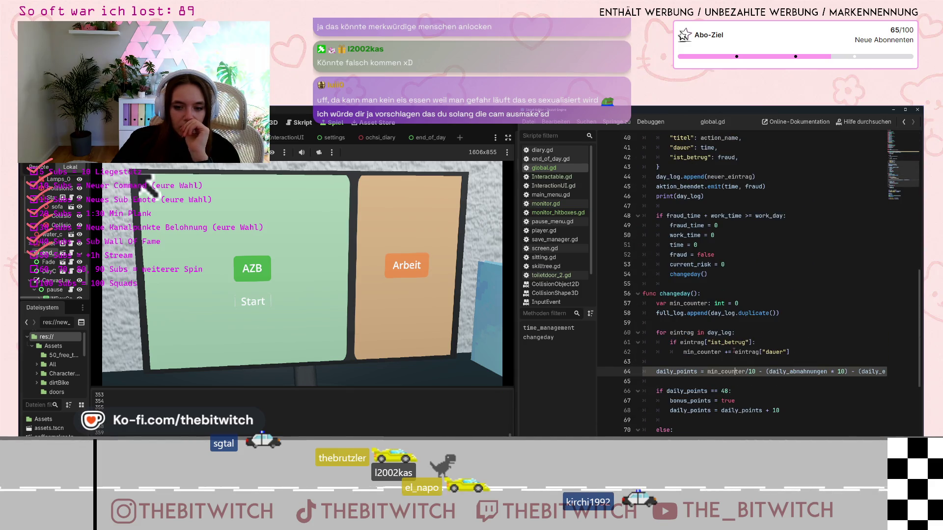
pyautogui.scroll(-2, 741, 391)
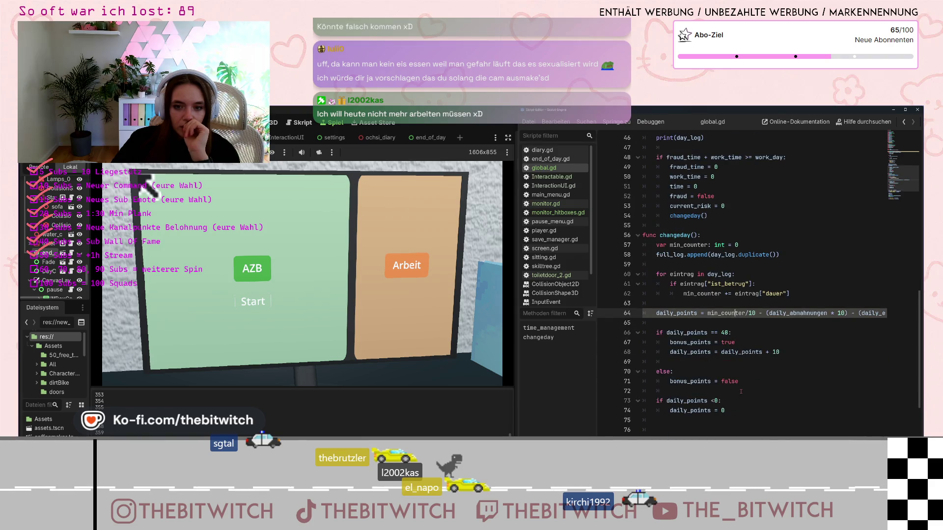
pyautogui.scroll(-3, 740, 392)
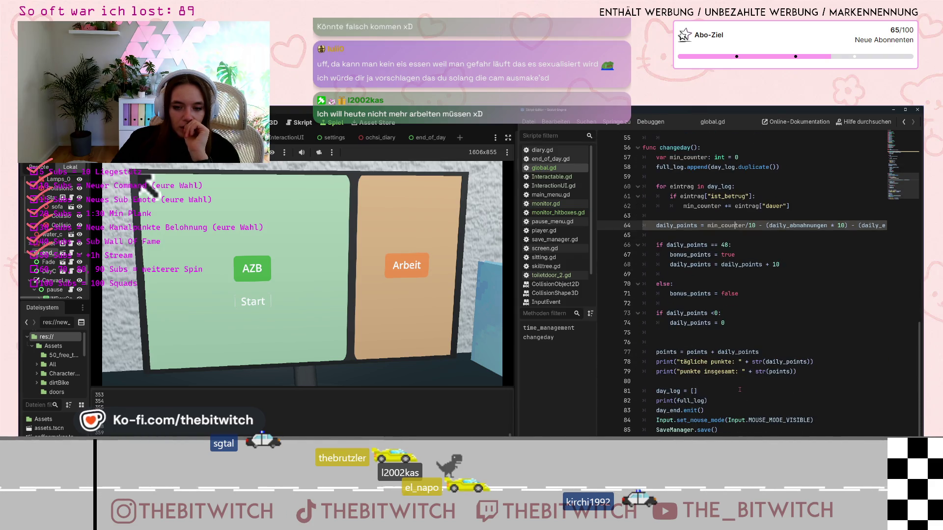
pyautogui.scroll(9, 739, 390)
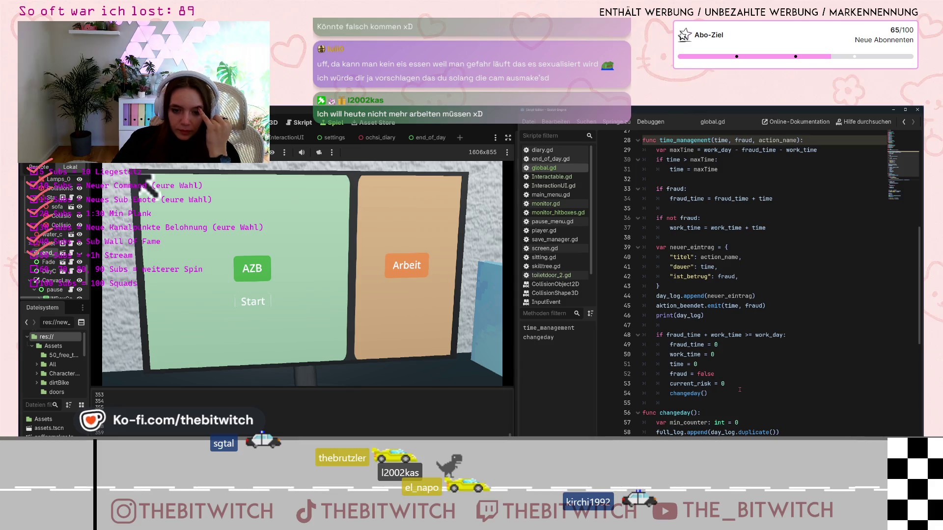
pyautogui.scroll(5, 740, 390)
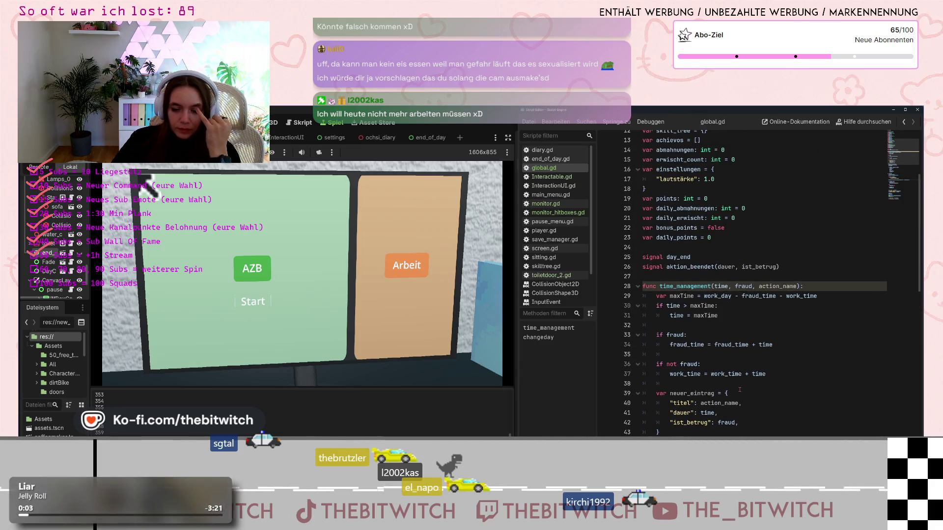
pyautogui.scroll(2, 740, 377)
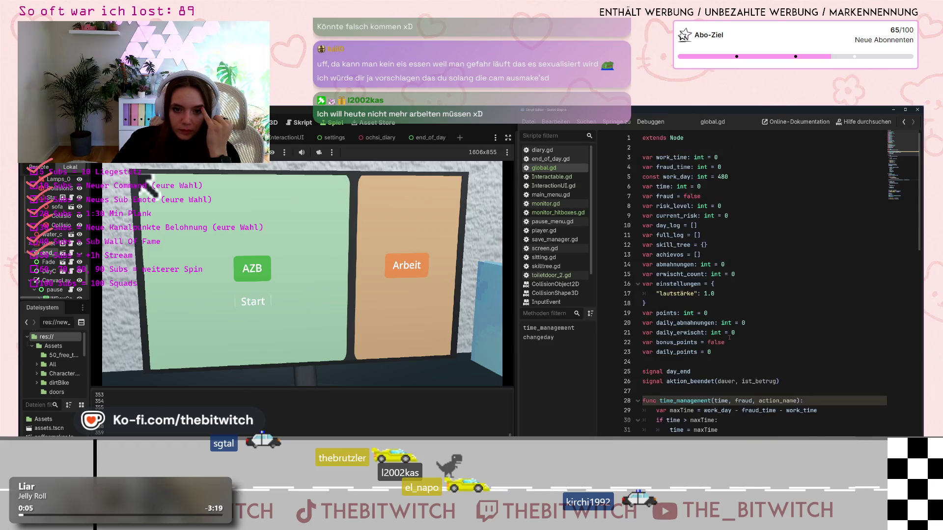
pyautogui.scroll(-3, 720, 354)
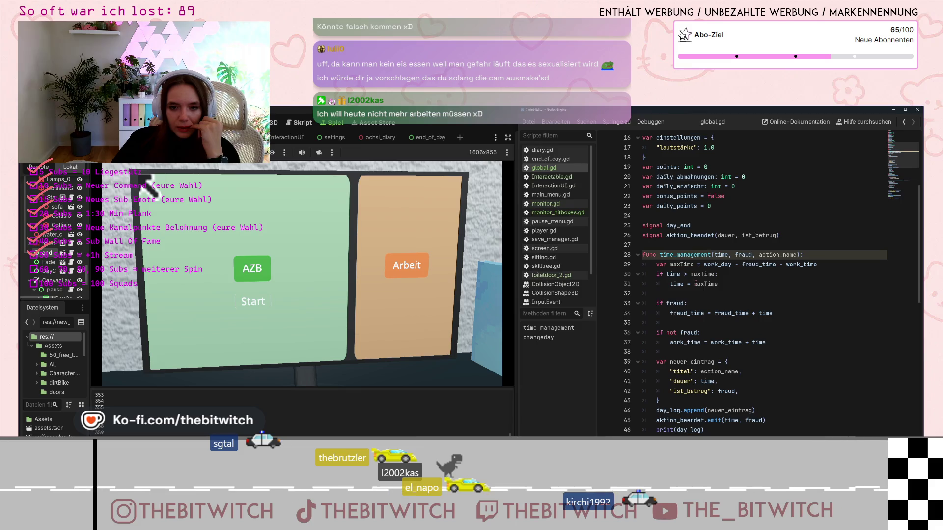
pyautogui.click(758, 285)
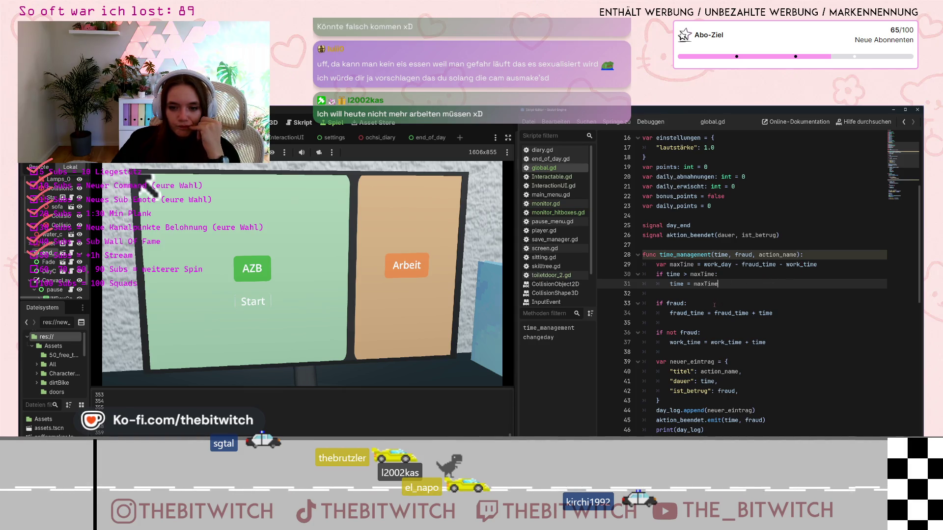
pyautogui.scroll(-2, 714, 305)
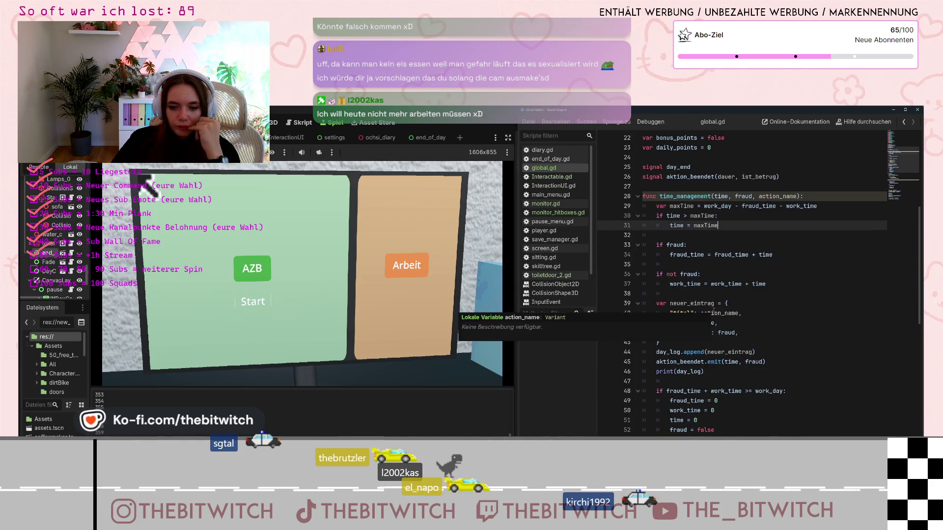
pyautogui.scroll(-4, 804, 324)
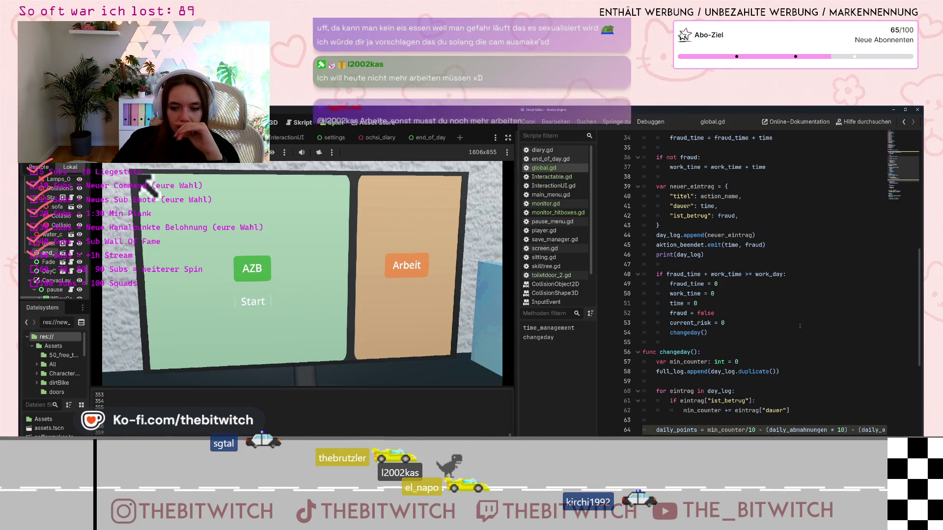
pyautogui.scroll(-2, 800, 327)
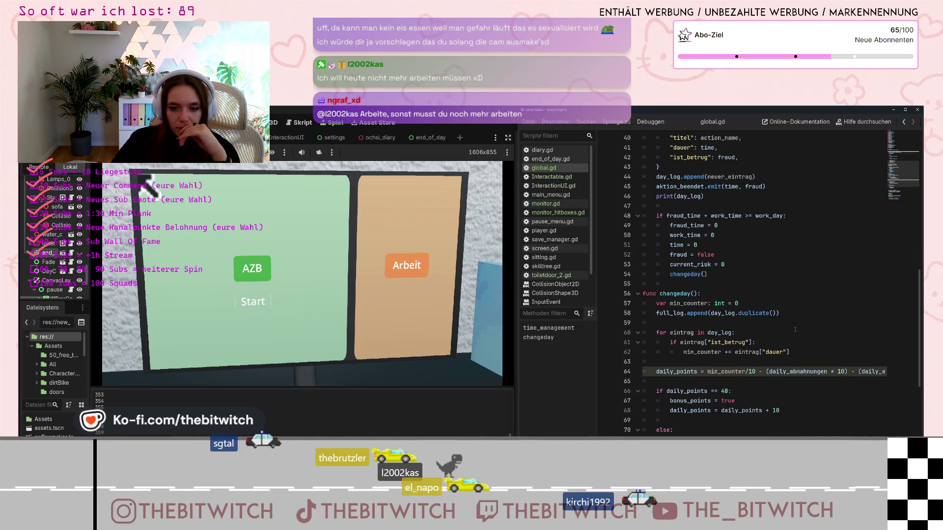
pyautogui.moveTo(785, 372)
pyautogui.mouseDown()
pyautogui.moveTo(860, 372)
pyautogui.moveTo(834, 382)
pyautogui.mouseUp()
pyautogui.click(834, 382)
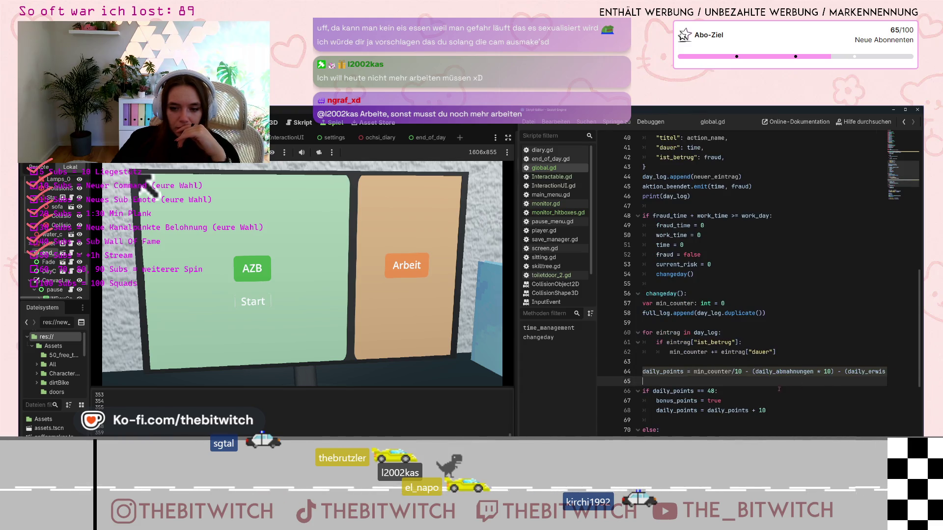
pyautogui.scroll(-1, 795, 388)
# Scroll through global.gd, then open end_of_day.gd at its generate_stats loop
pyautogui.scroll(-2, 770, 391)
pyautogui.scroll(-2, 721, 346)
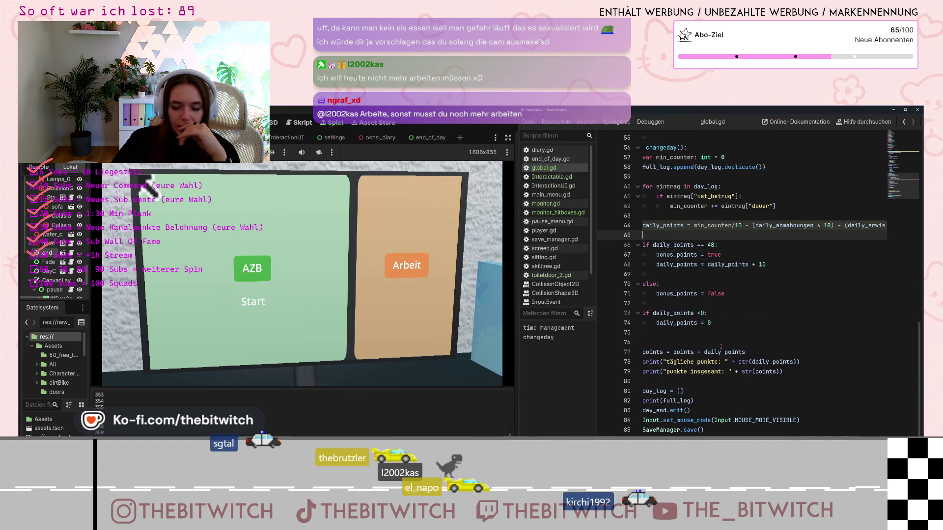
pyautogui.scroll(-1, 732, 354)
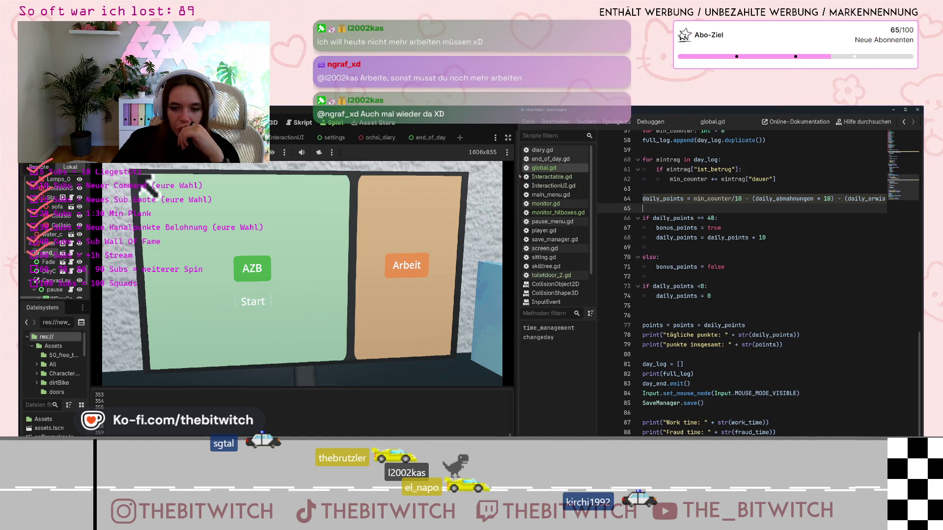
pyautogui.click(552, 159)
pyautogui.hotkey('ctrl', 'z')
pyautogui.hotkey('ctrl', 'z')
pyautogui.hotkey('ctrl', 'z')
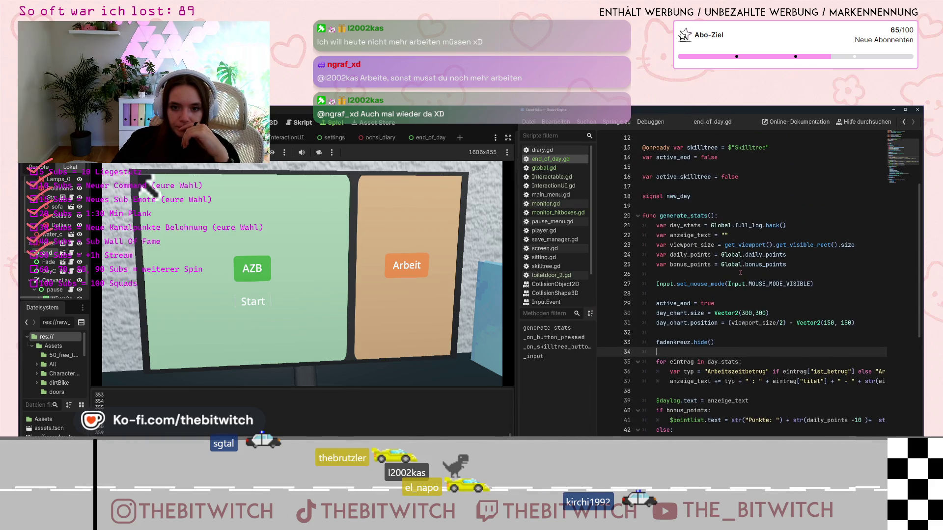
pyautogui.scroll(-6, 737, 275)
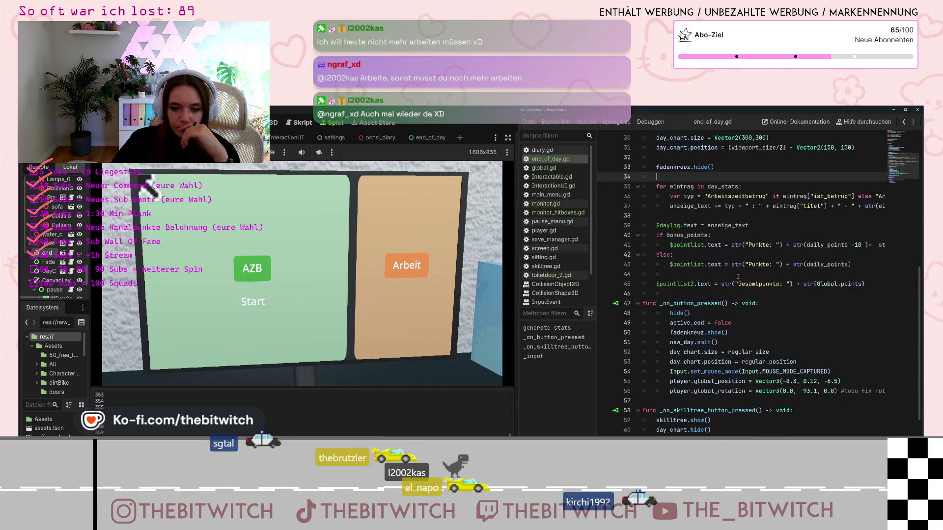
pyautogui.scroll(-2, 733, 280)
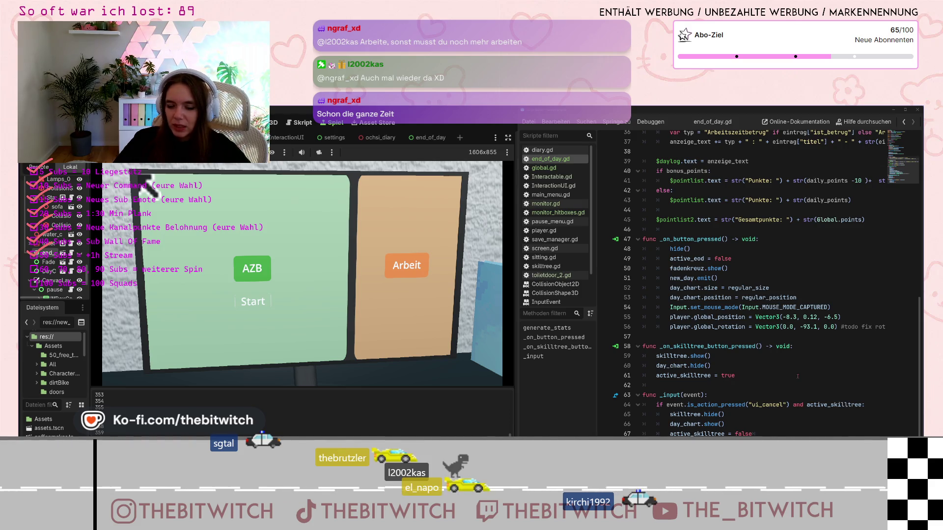
pyautogui.click(817, 327)
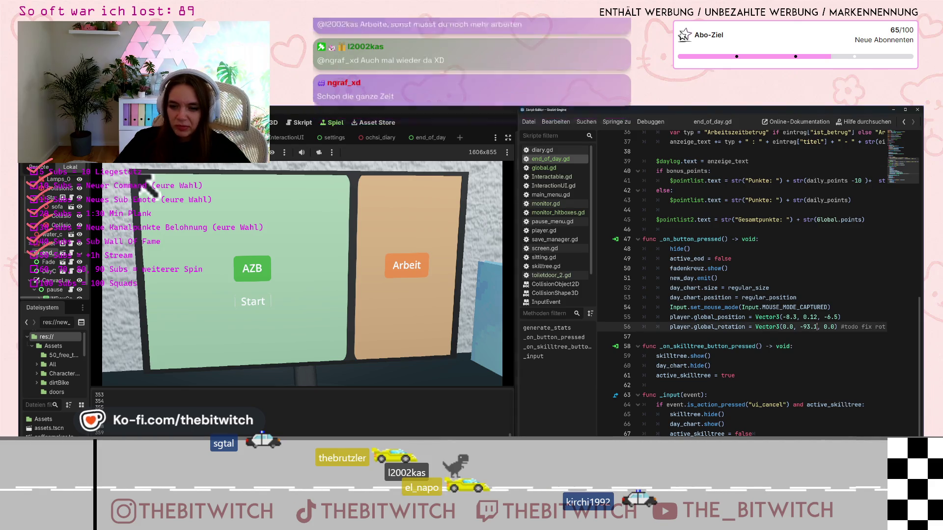
# Append '-> v2' to the line 56 rotation todo comment, then delete and restore it
pyautogui.press('End')
pyautogui.write('-> v2')
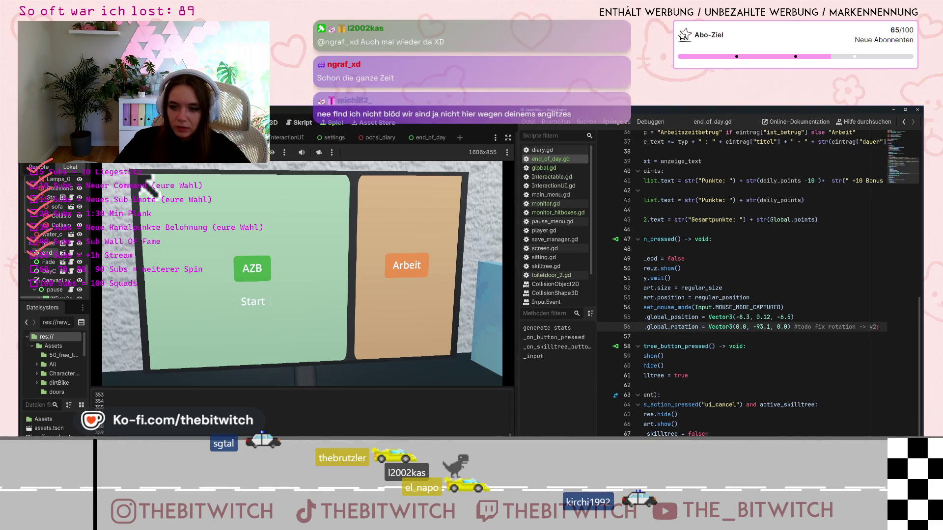
pyautogui.moveTo(877, 326); pyautogui.dragTo(794, 330)
pyautogui.press('BackSpace')
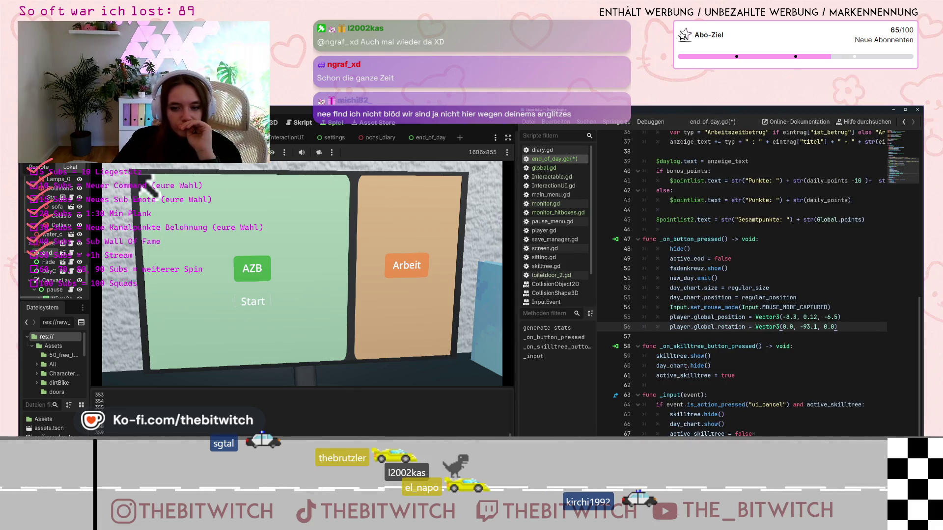
pyautogui.hotkey('ctrl', 'z')
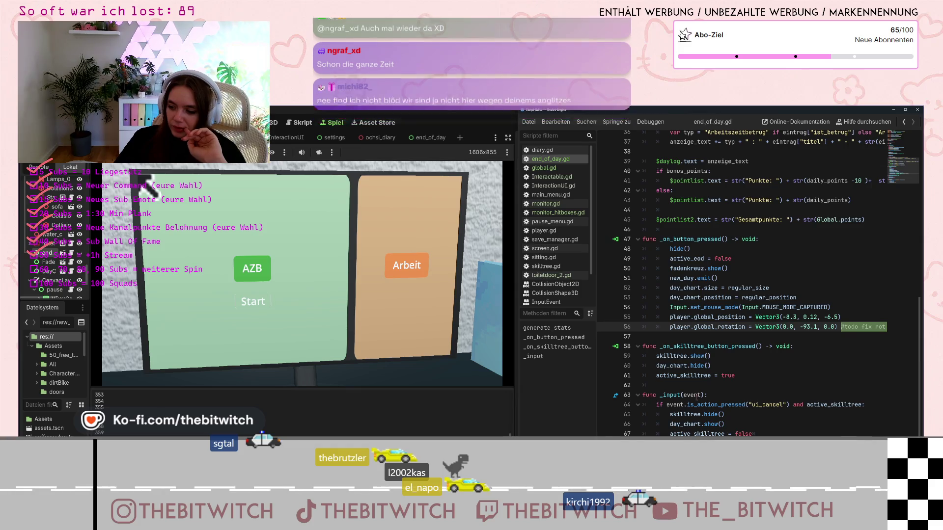
pyautogui.moveTo(699, 402)
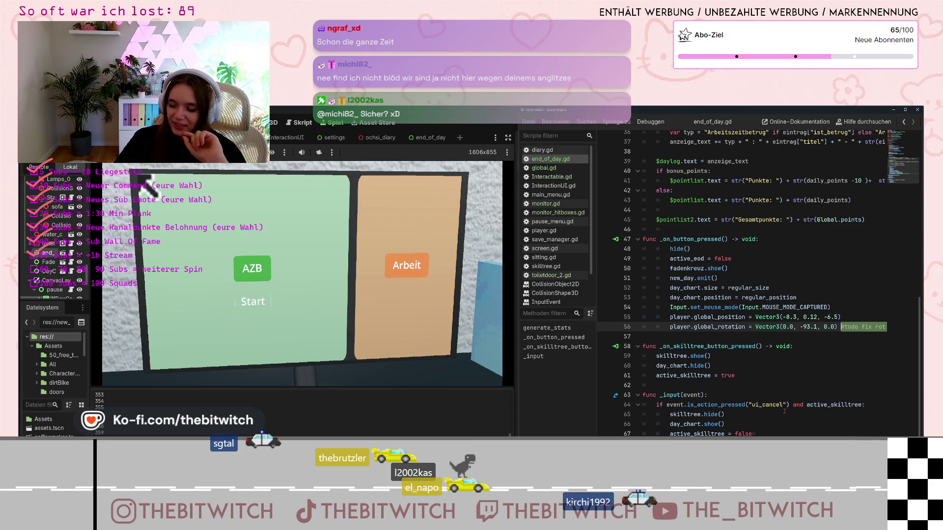
pyautogui.click(761, 431)
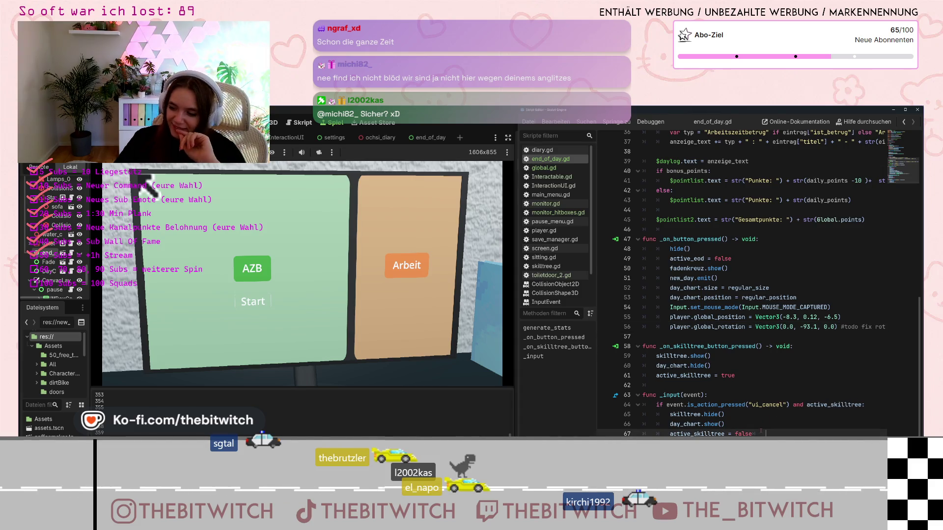
pyautogui.scroll(12, 751, 423)
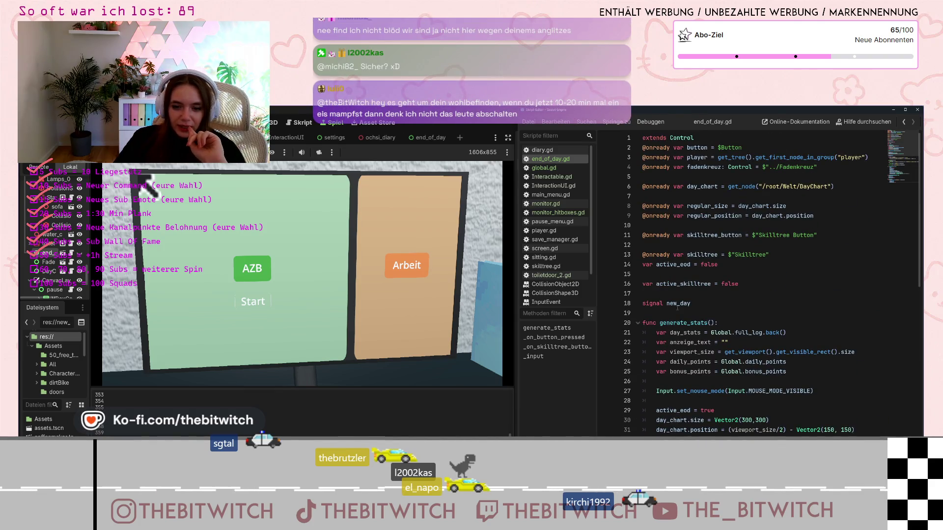
# Inspect the typ, anzeige_text and bonus points lines in the generate_stats loop
pyautogui.scroll(-1, 700, 320)
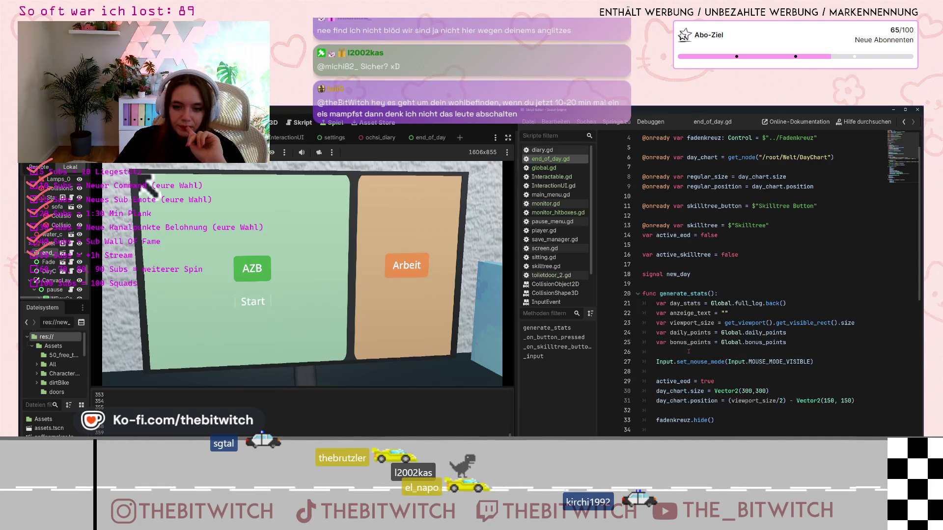
pyautogui.scroll(-2, 689, 351)
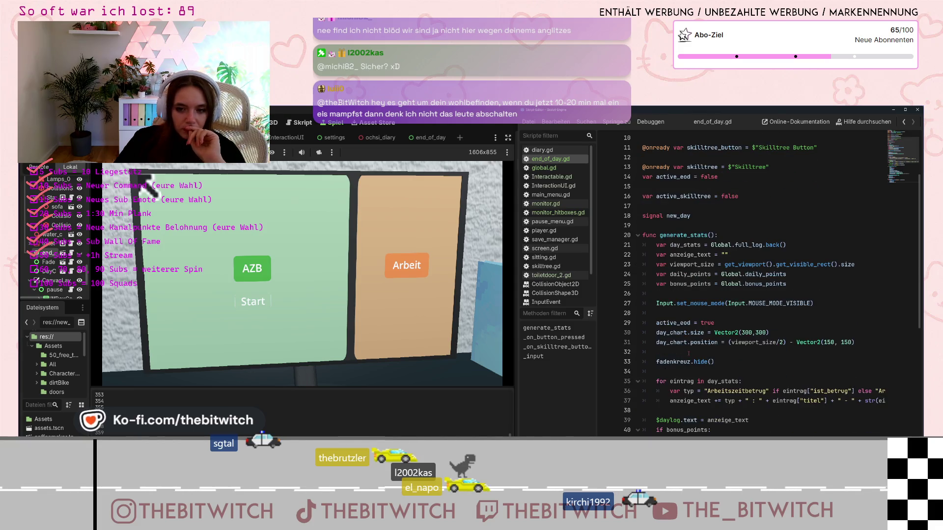
pyautogui.scroll(-3, 688, 353)
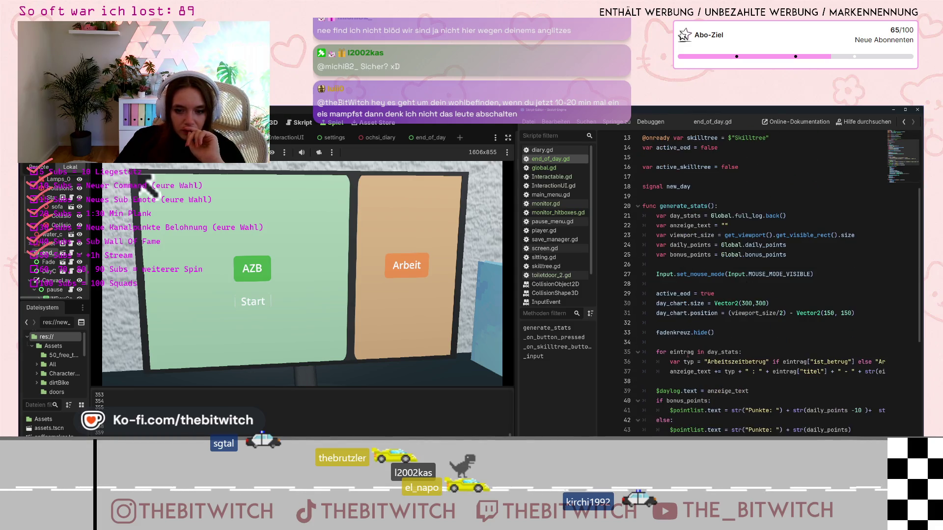
pyautogui.click(715, 303)
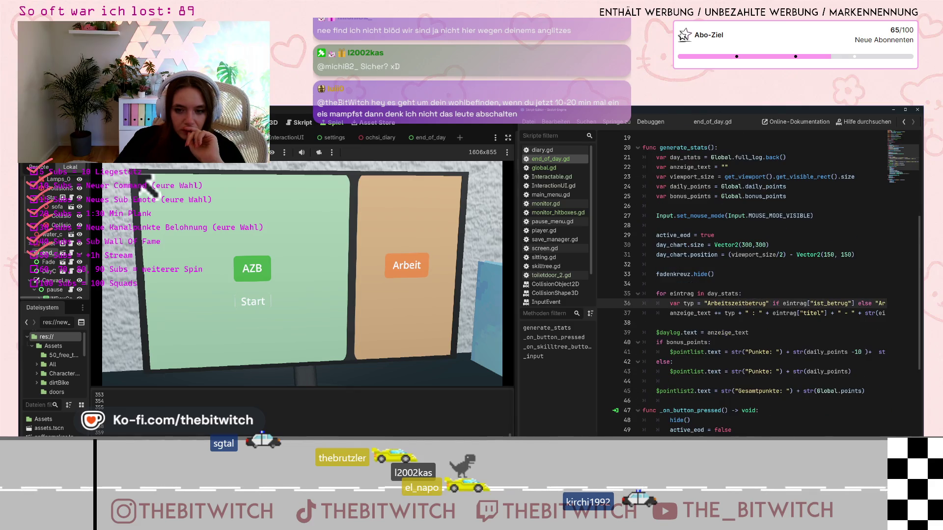
pyautogui.click(695, 318)
pyautogui.click(735, 313)
pyautogui.moveTo(804, 313)
pyautogui.mouseDown()
pyautogui.moveTo(886, 316)
pyautogui.moveTo(643, 322)
pyautogui.mouseUp()
pyautogui.click(832, 314)
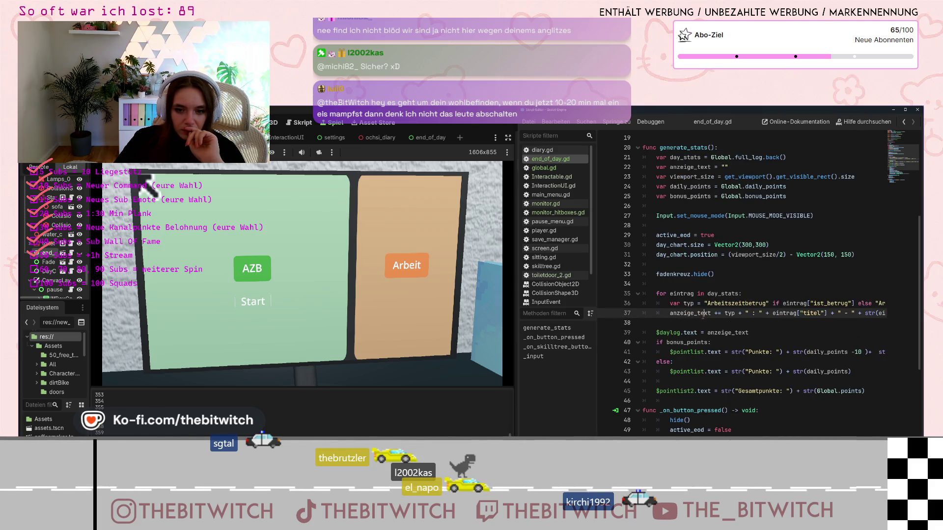
pyautogui.press('Left')
pyautogui.press('Left')
pyautogui.press('Left')
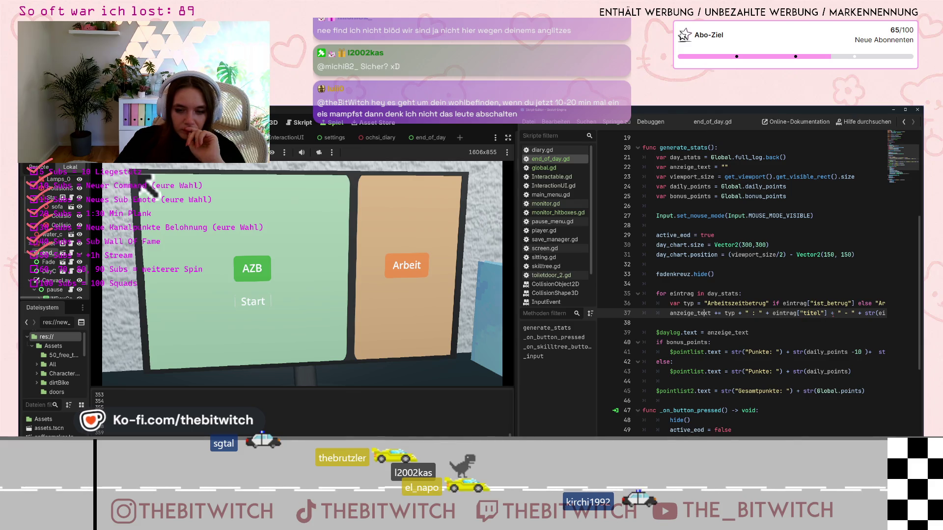
pyautogui.click(754, 322)
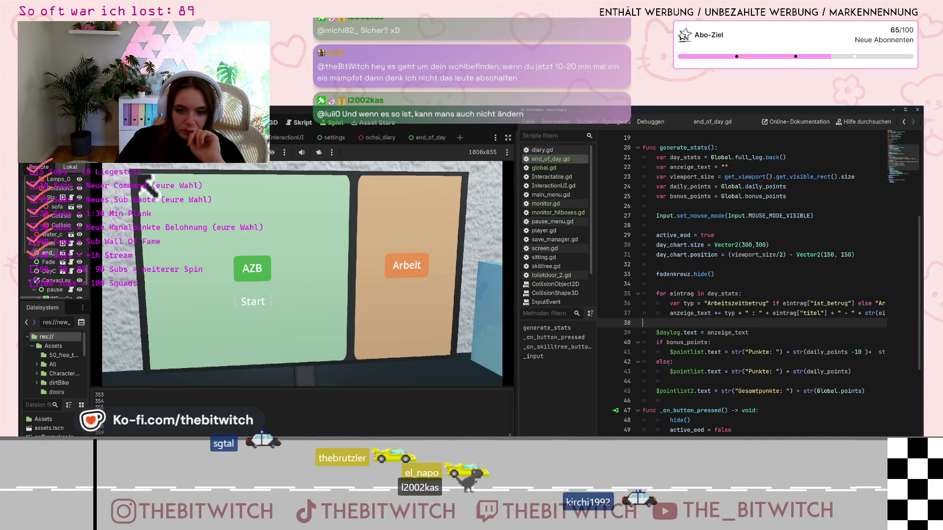
pyautogui.click(764, 352)
pyautogui.hscroll(5, 765, 352)
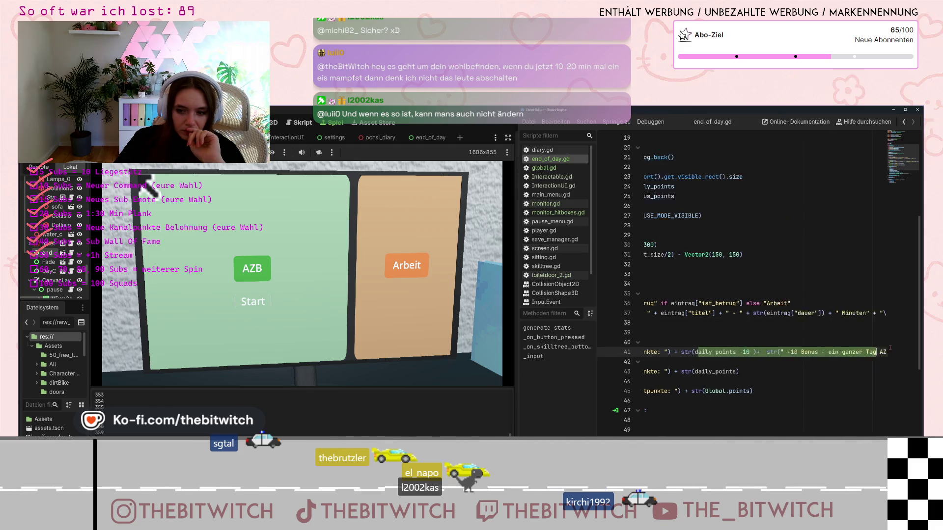
pyautogui.hscroll(-5, 705, 354)
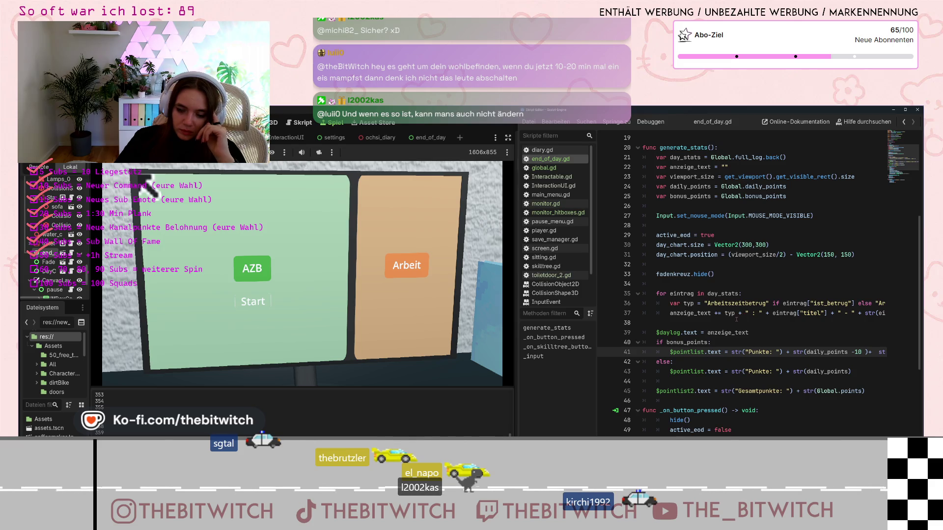
# Insert a blank line above the anzeige_text line and move onto it
pyautogui.moveTo(814, 313); pyautogui.dragTo(884, 313)
pyautogui.click(845, 313)
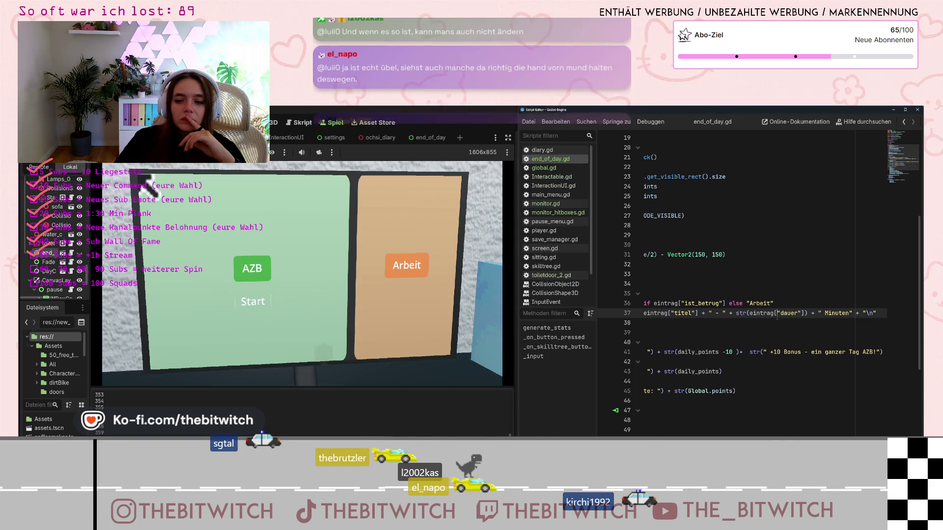
pyautogui.press('Home')
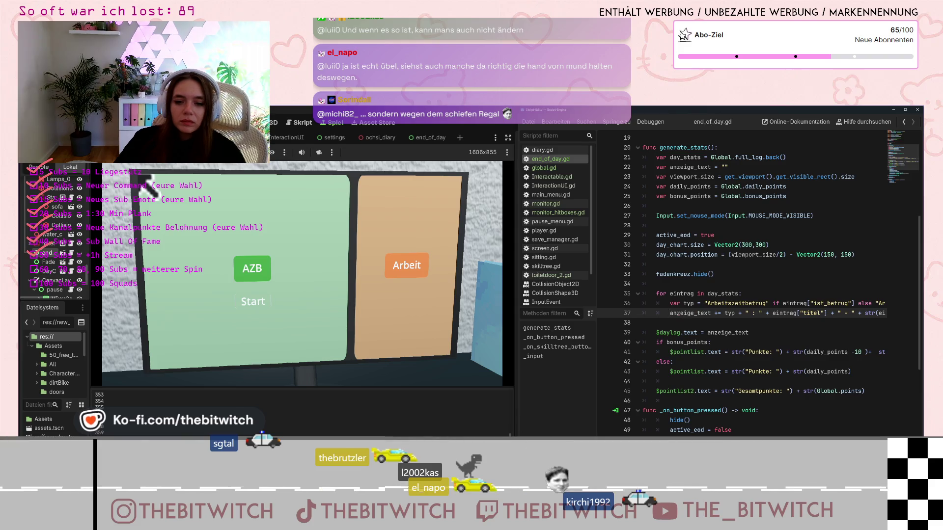
pyautogui.press('Return')
pyautogui.press('Up')
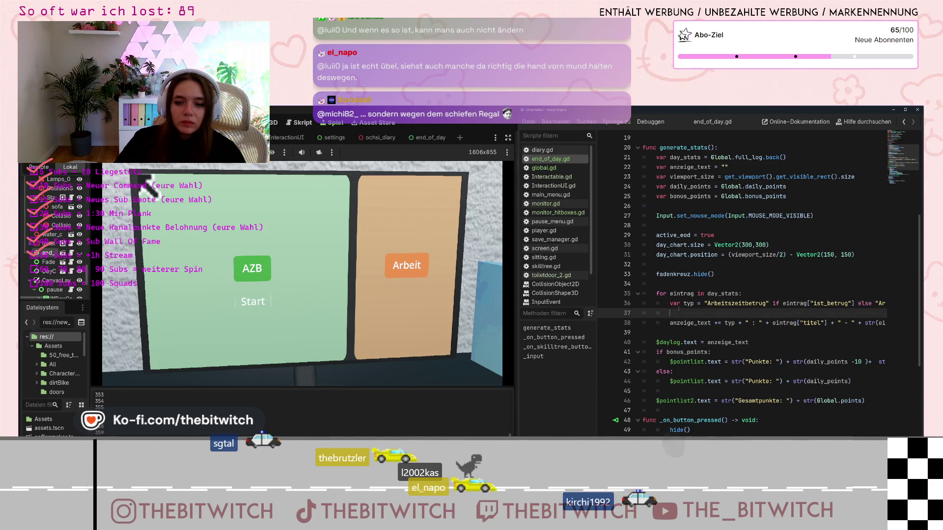
# Type 'if eintrag' on the new line 37, dismissing the autocomplete suggestions
pyautogui.write('if')
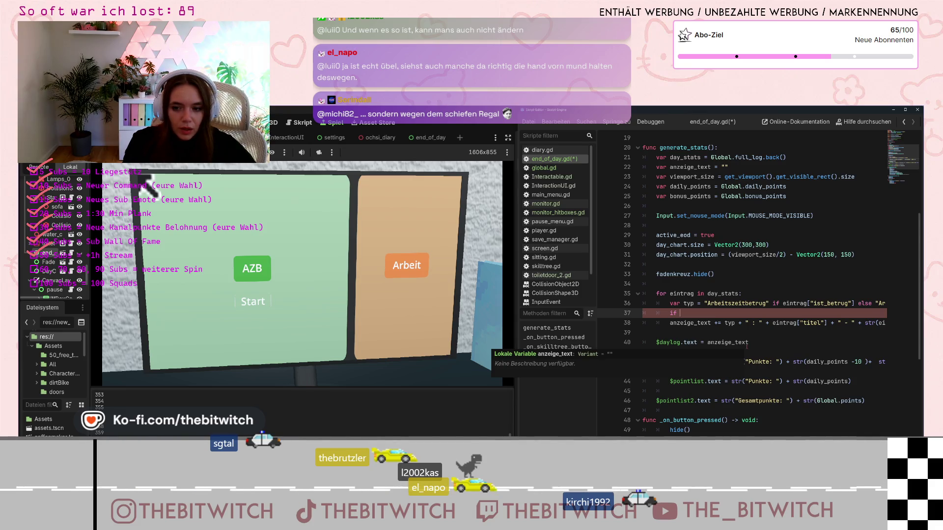
pyautogui.write('eintrag')
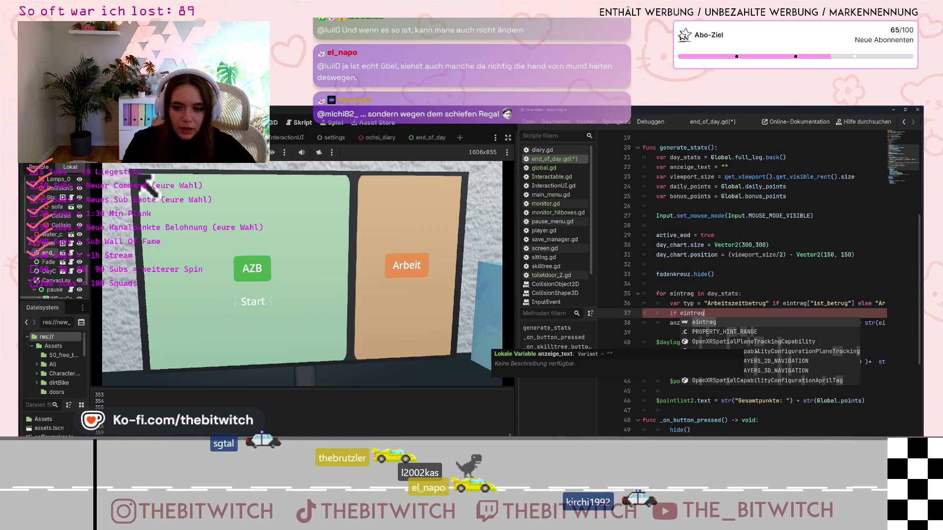
pyautogui.click(771, 271)
pyautogui.hscroll(5, 761, 285)
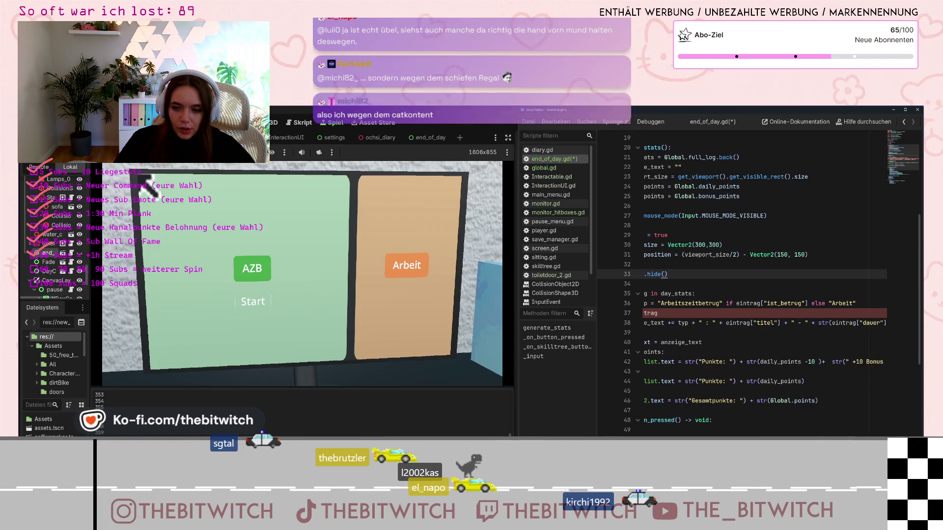
pyautogui.hscroll(-5, 765, 285)
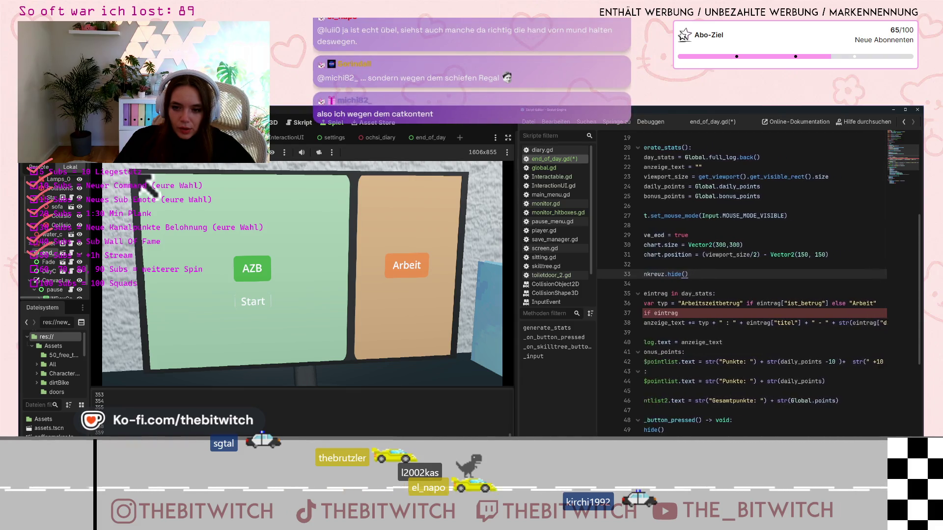
pyautogui.click(713, 313)
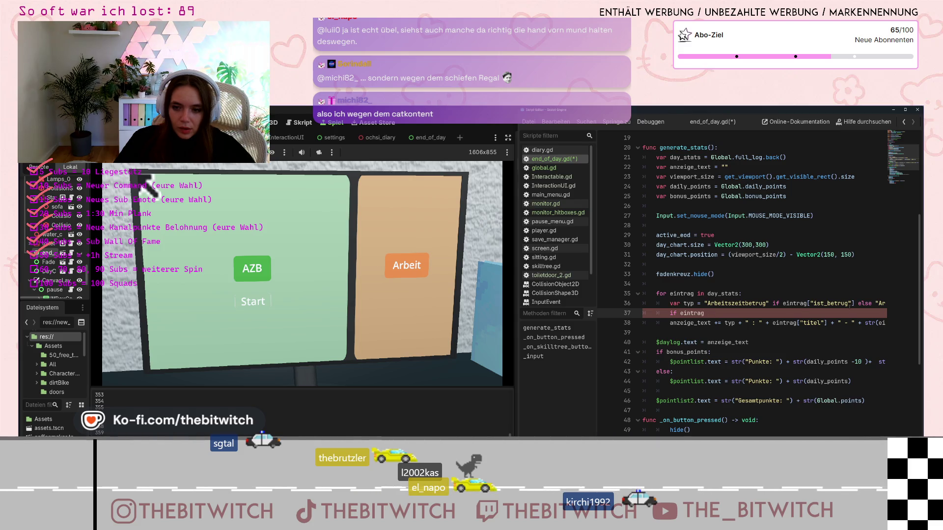
# Check the titel lookup on line 38, then return the caret after 'if eintrag'
pyautogui.hscroll(2, 850, 305)
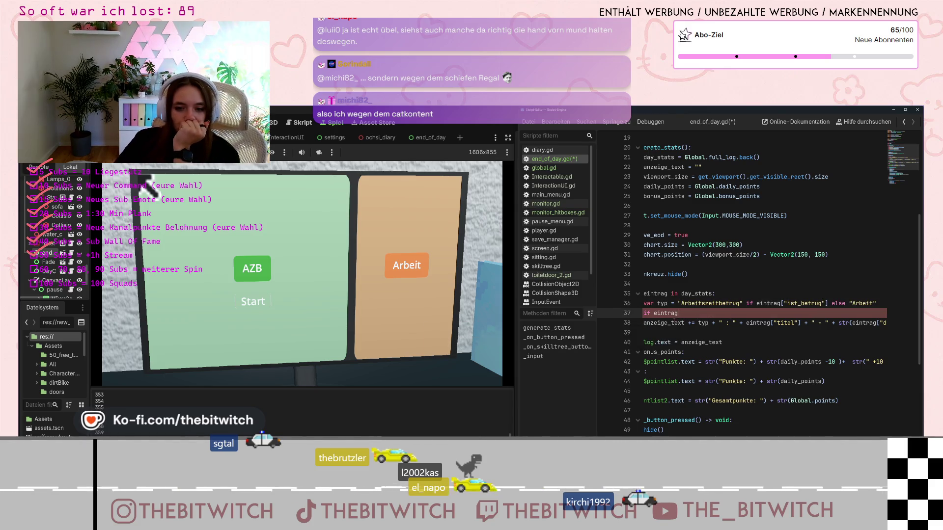
pyautogui.moveTo(669, 327)
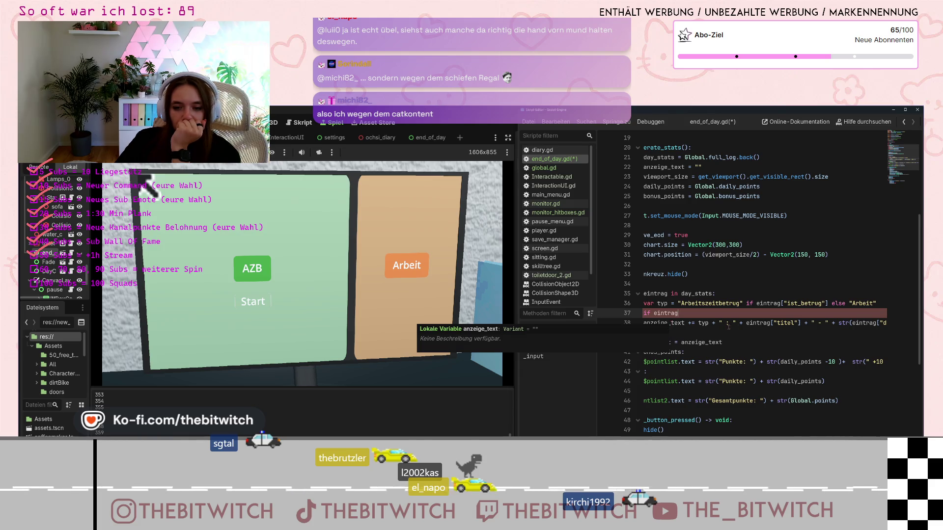
pyautogui.moveTo(800, 323); pyautogui.dragTo(876, 325)
pyautogui.click(811, 324)
pyautogui.moveTo(743, 323); pyautogui.dragTo(678, 323)
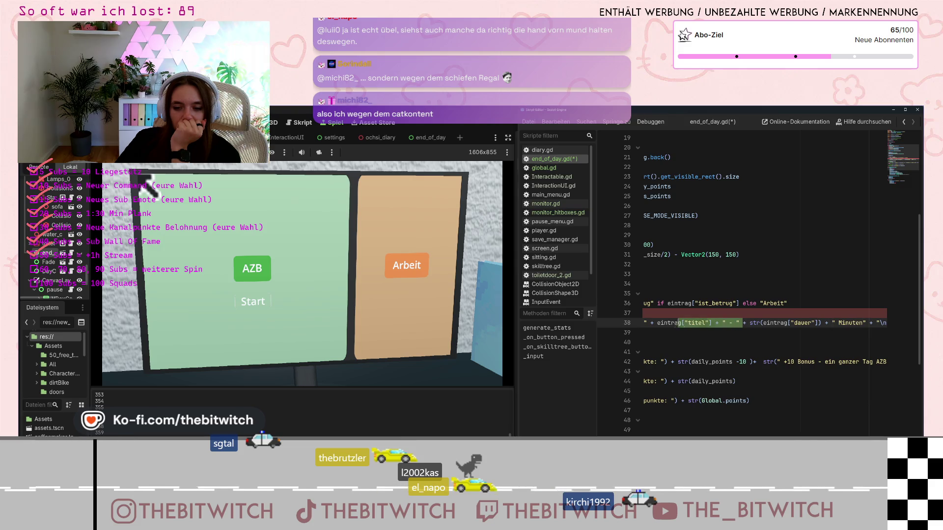
pyautogui.click(671, 323)
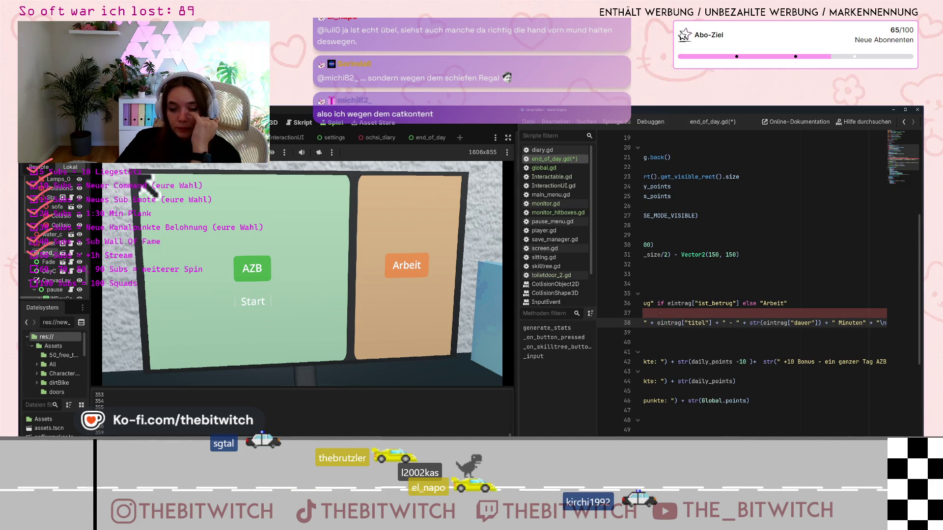
pyautogui.click(660, 313)
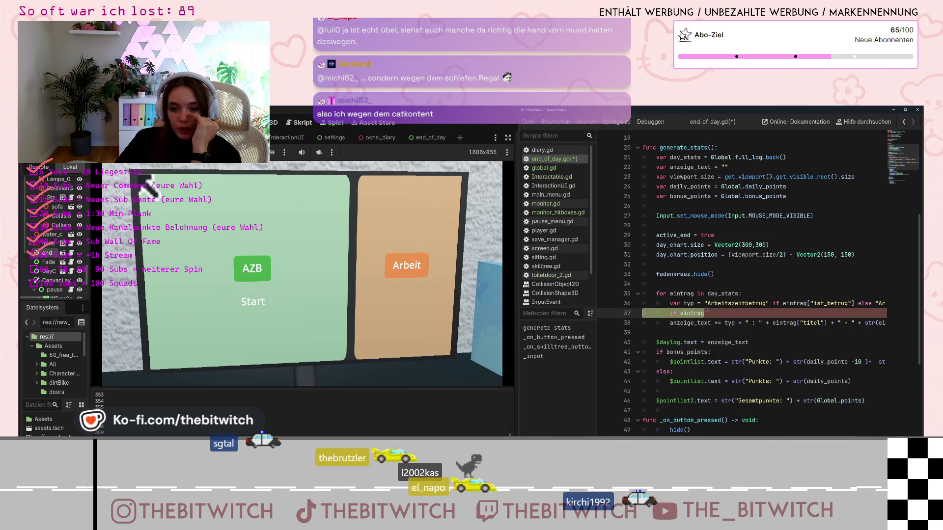
pyautogui.click(706, 308)
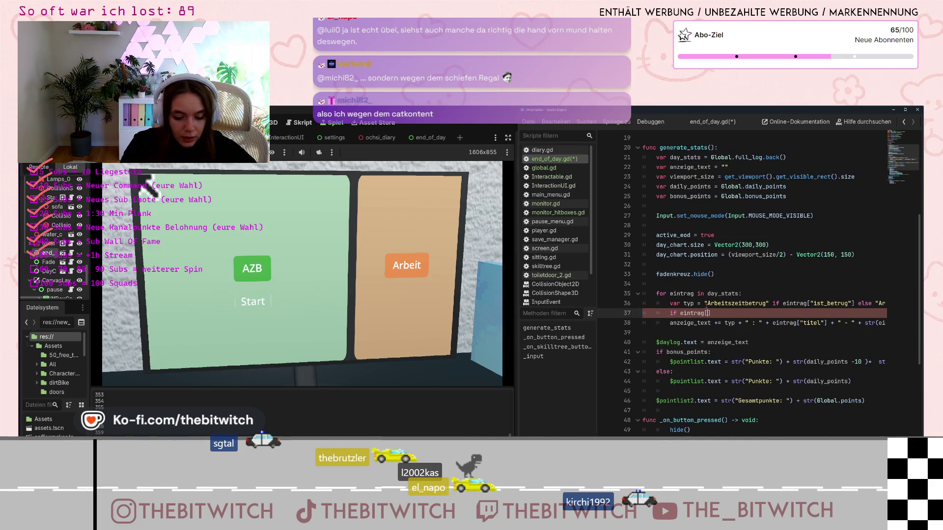
# Complete line 37 as if eintrag["titel"] not "AZB am PC": with corrected quotes
pyautogui.write('"] not')
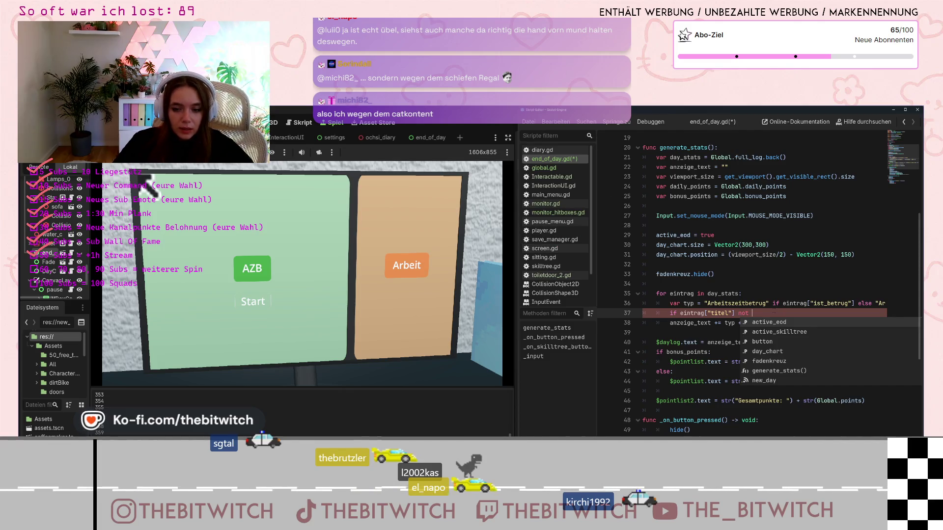
pyautogui.write('AZB a')
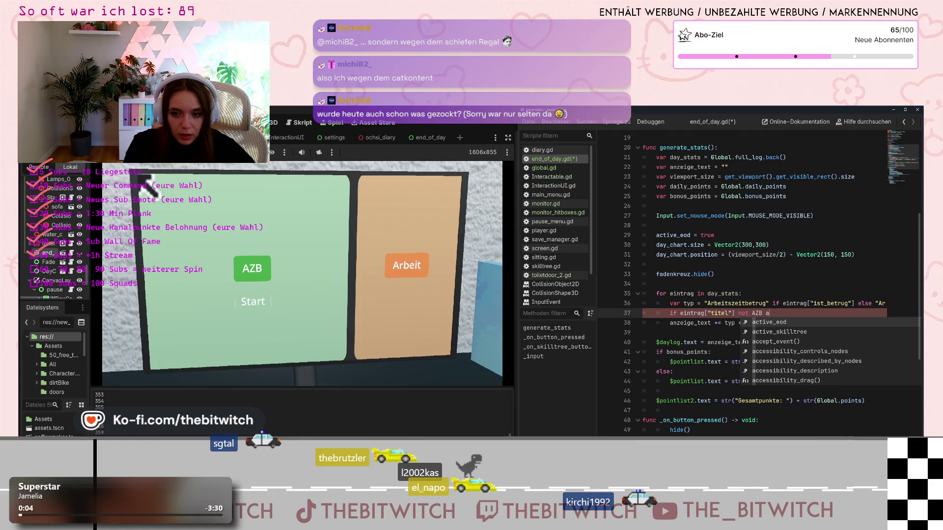
pyautogui.write('m PC')
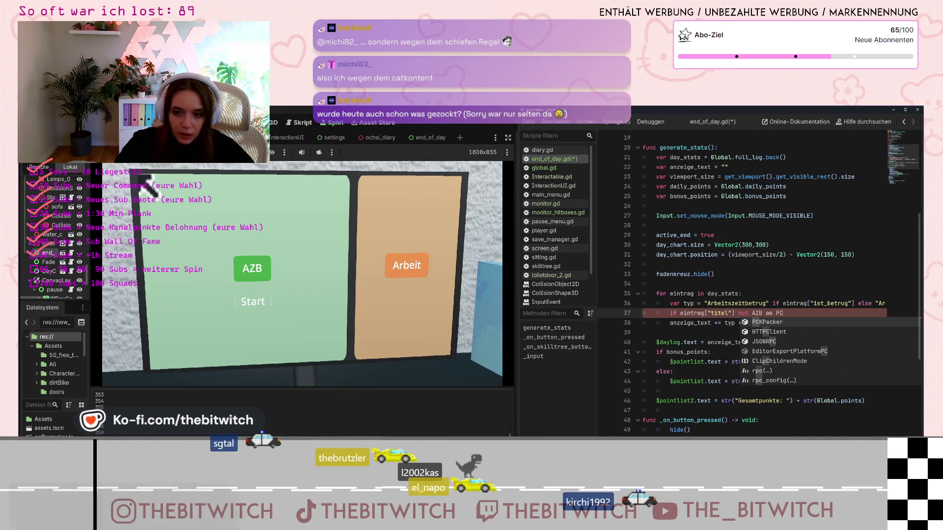
pyautogui.click(776, 293)
pyautogui.click(752, 313)
pyautogui.write('"')
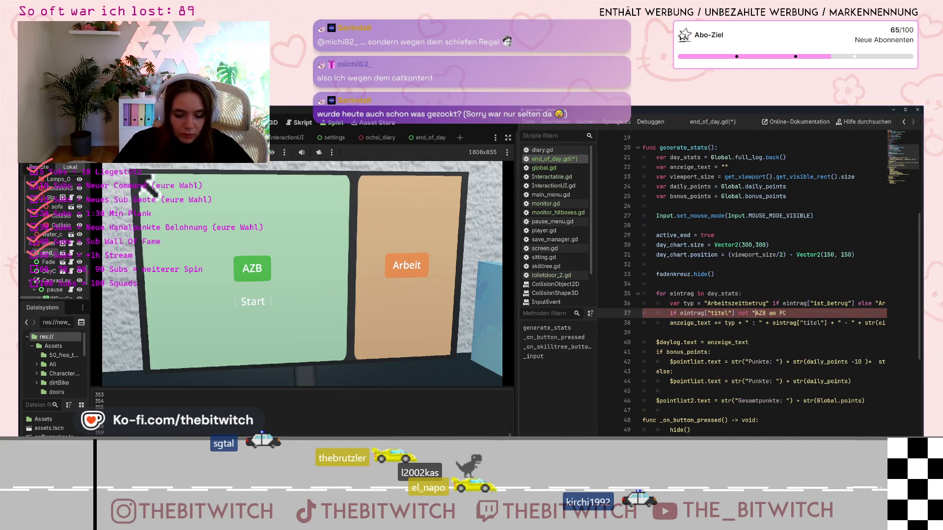
pyautogui.click(788, 313)
pyautogui.write('"')
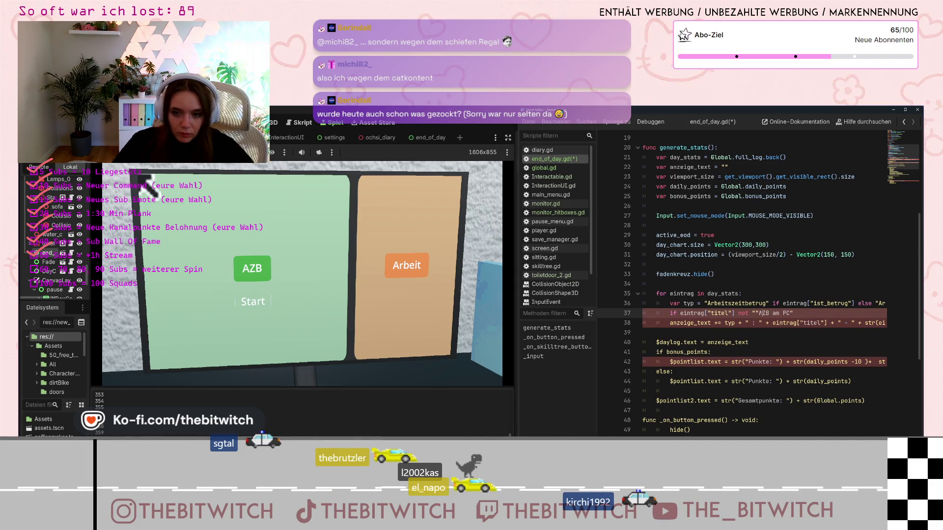
pyautogui.press('BackSpace')
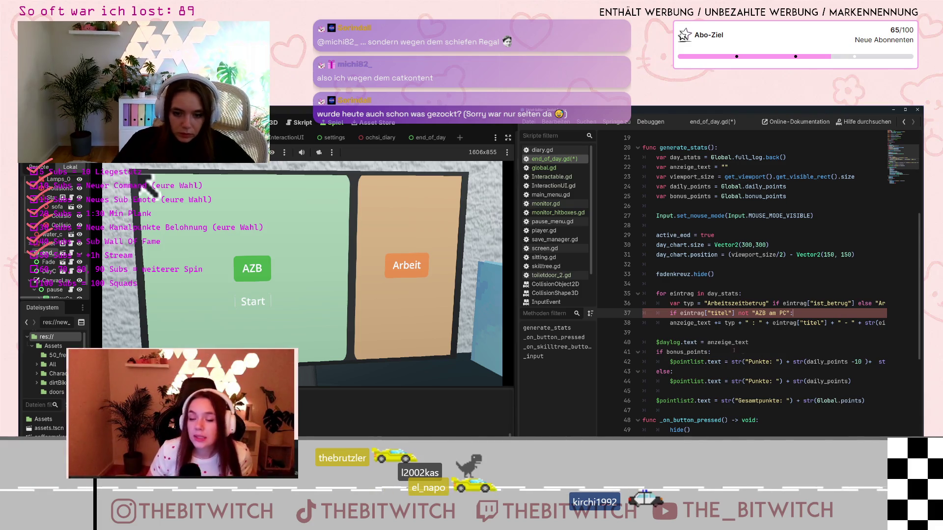
# Indent the anzeige_text line beneath the new if condition
pyautogui.press('Down')
pyautogui.press('Home')
pyautogui.press('Tab')
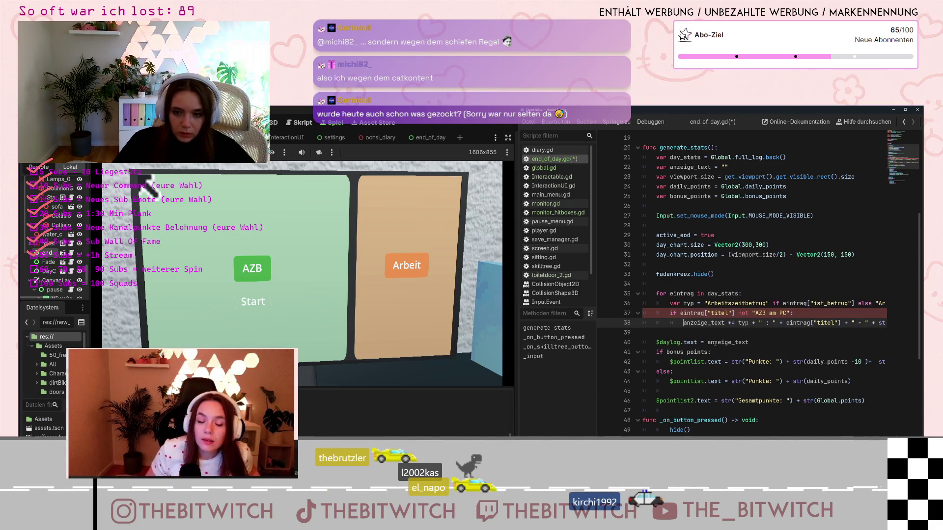